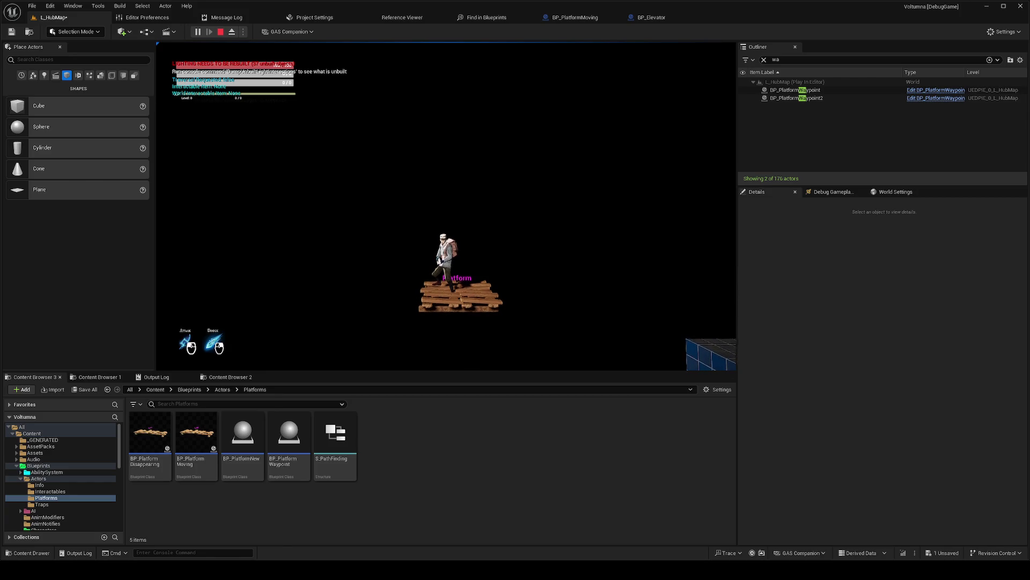
Step: Jump twice from the moving platform during play, then stop the session
key("space")
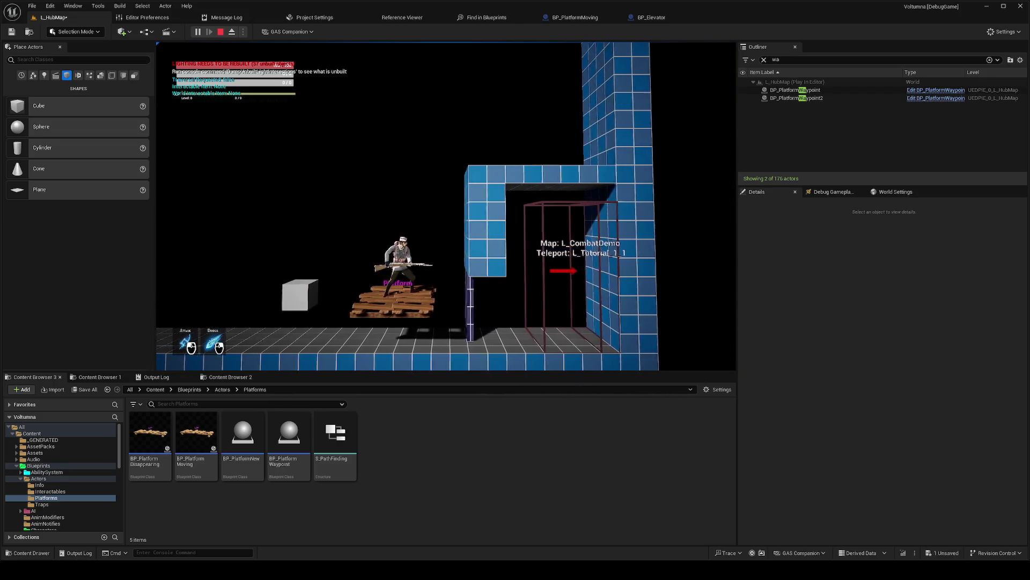
key("space")
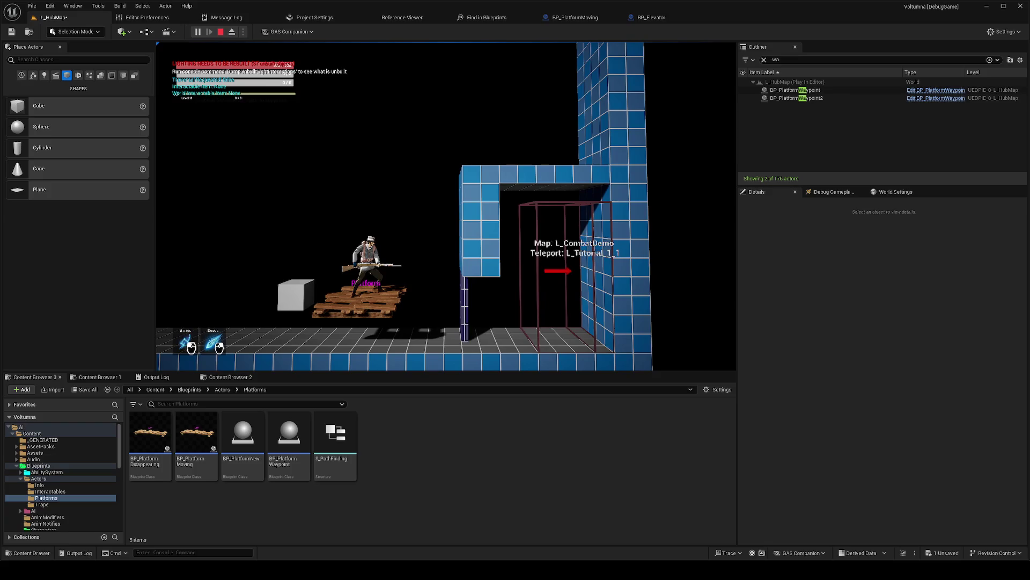
key("Escape")
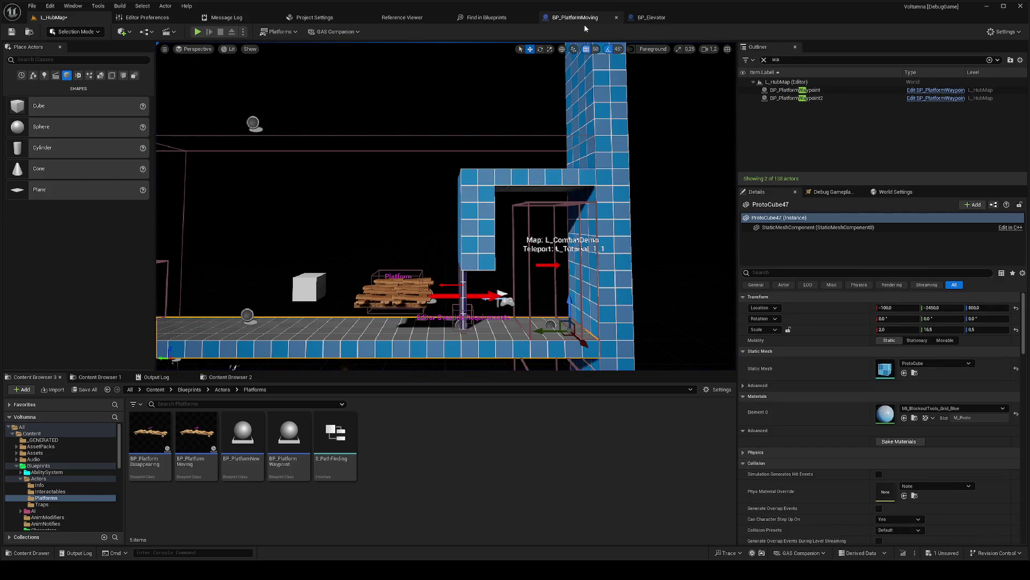
Step: Enable In Ease Out on the Start Movement node and compile BP_PlatformMoving
left_click(585, 25)
left_click(691, 208)
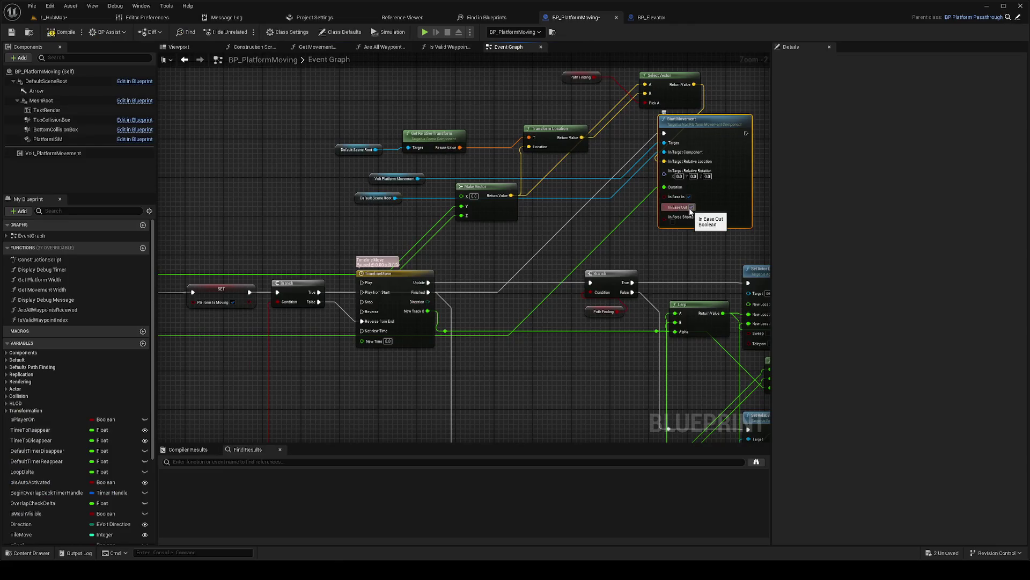
left_click(62, 32)
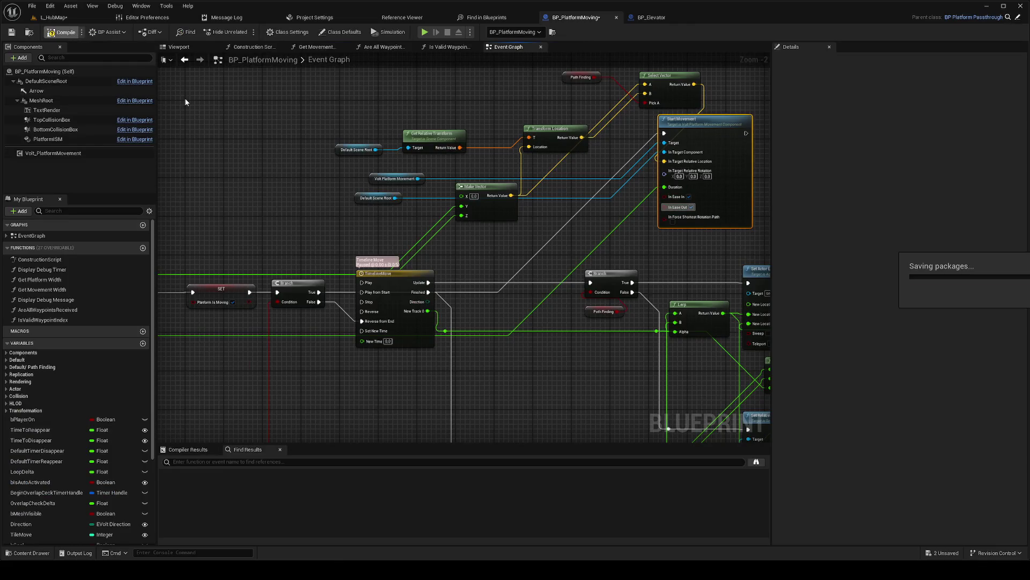
Step: Back in L_HubMap, start a new play test of the level
left_click(54, 17)
right_click(315, 329)
left_click(315, 328)
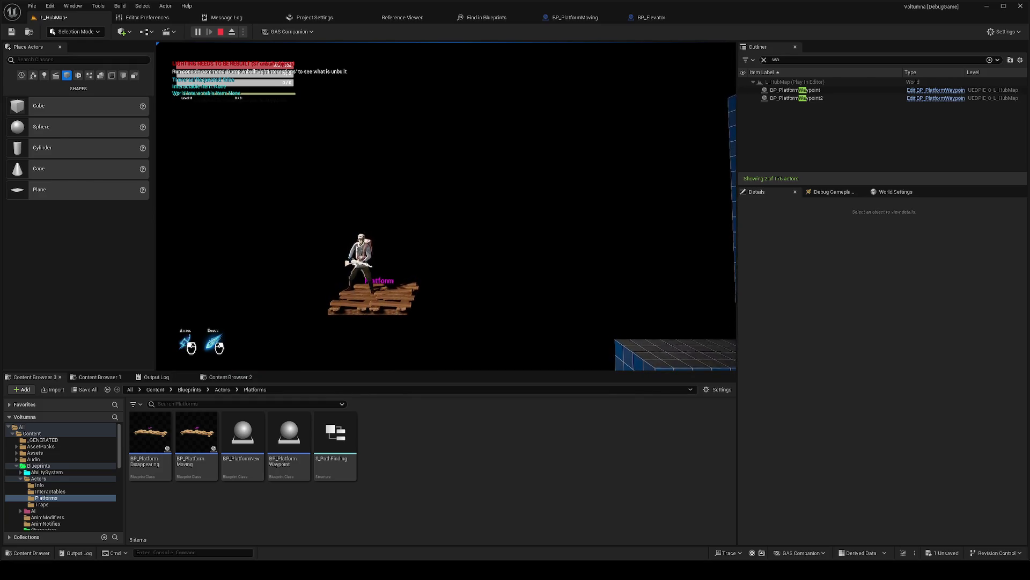
Step: Jump off the eased platform mid-ride, stop play, and view the BP_Elevator graph
key("space")
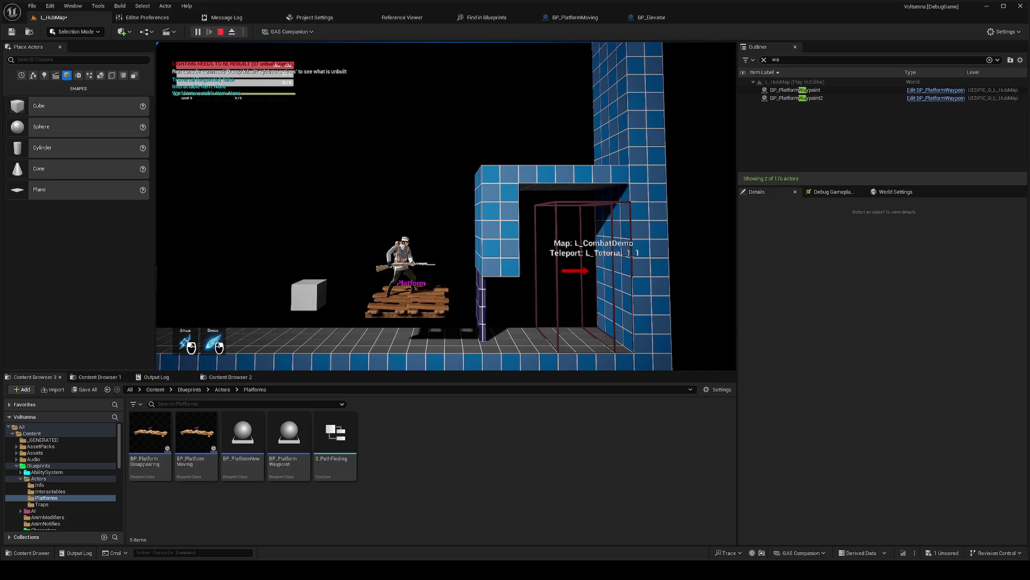
key("Escape")
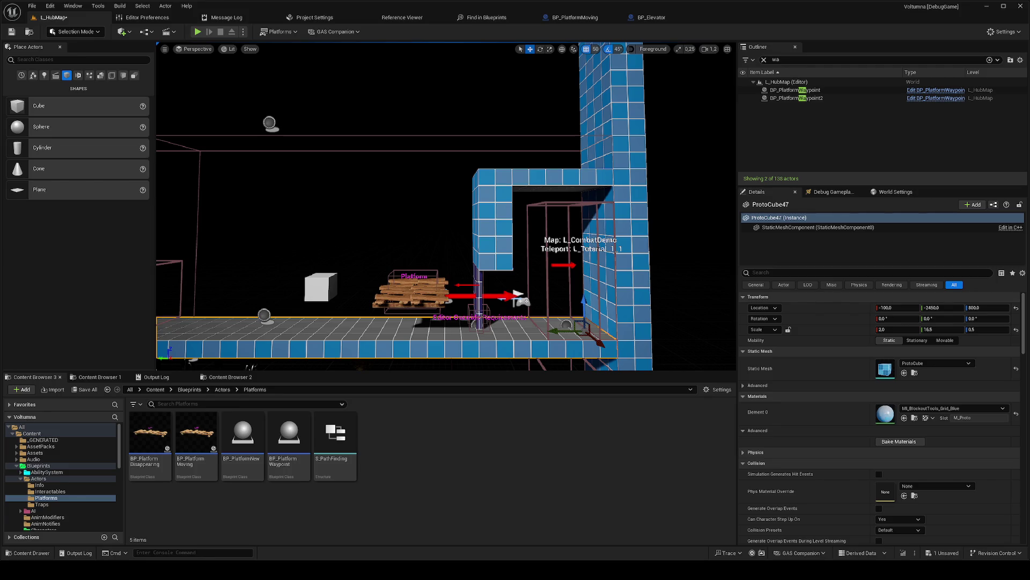
left_click(651, 20)
Step: Delete the Set Relative Location and Lerp nodes from BP_PlatformMoving's event graph
scroll(614, 259, "down", 5)
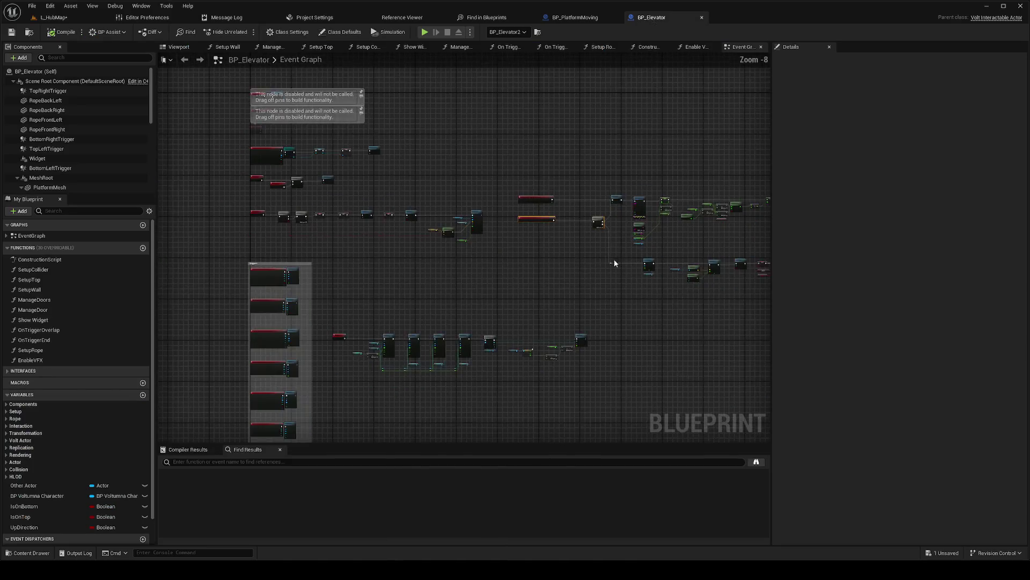
left_click(566, 20)
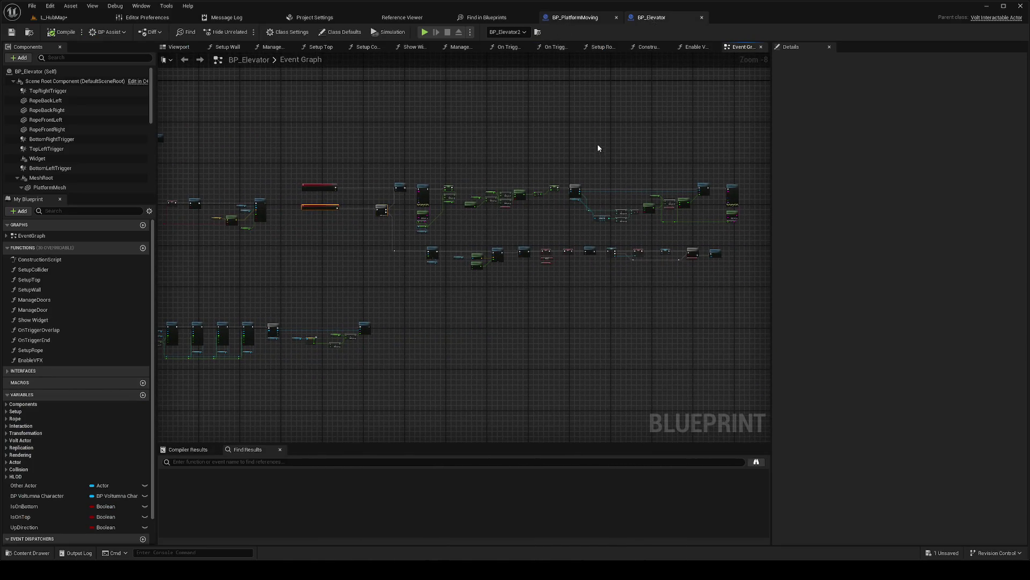
scroll(597, 227, "down", 5)
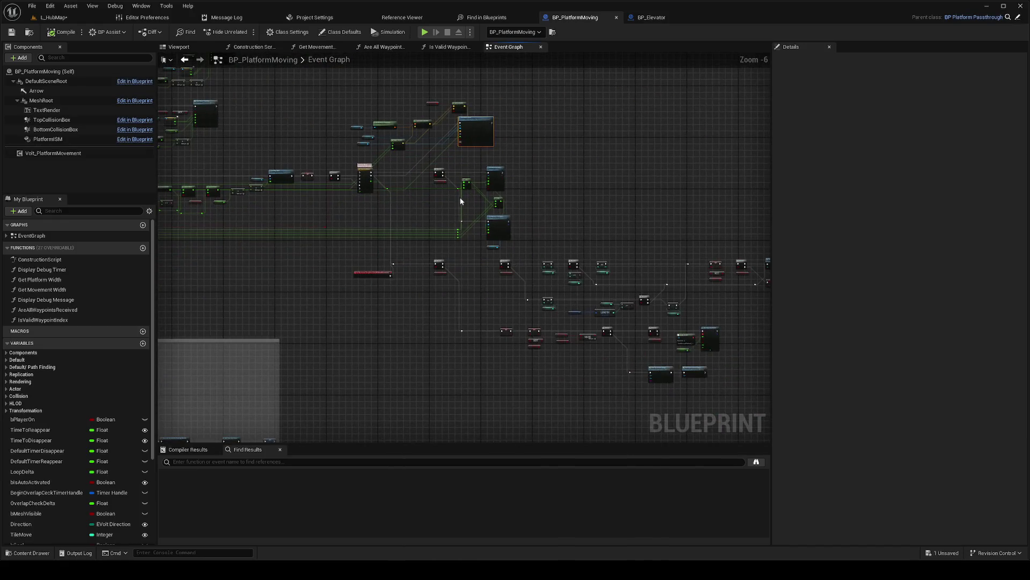
scroll(459, 198, "up", 4)
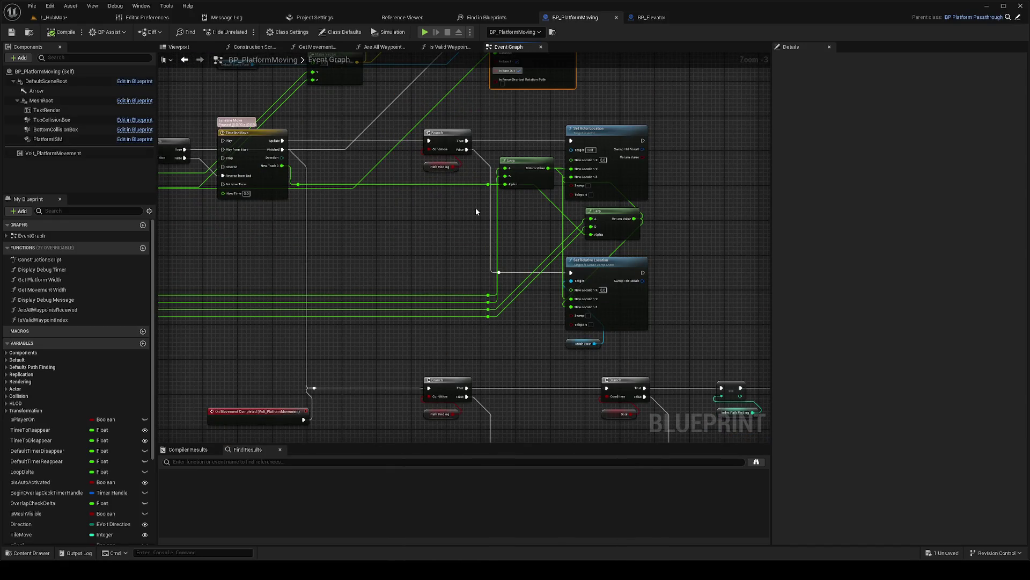
scroll(475, 208, "down", 1)
left_click(562, 272)
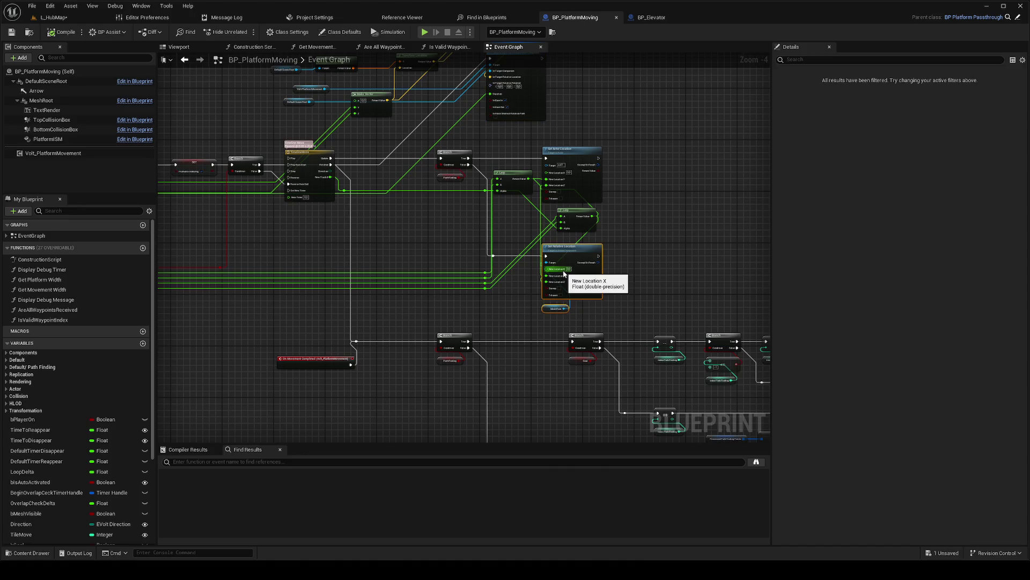
key("Delete")
key("Delete")
mouse_move(590, 236)
left_mouse_down()
mouse_move(555, 192)
mouse_move(678, 221)
left_mouse_up()
left_click(639, 203)
Step: Delete the Branch node, its PathFinding getter and the TimelineMove node
key("Delete")
left_click_drag(610, 209, 561, 166)
key("Delete")
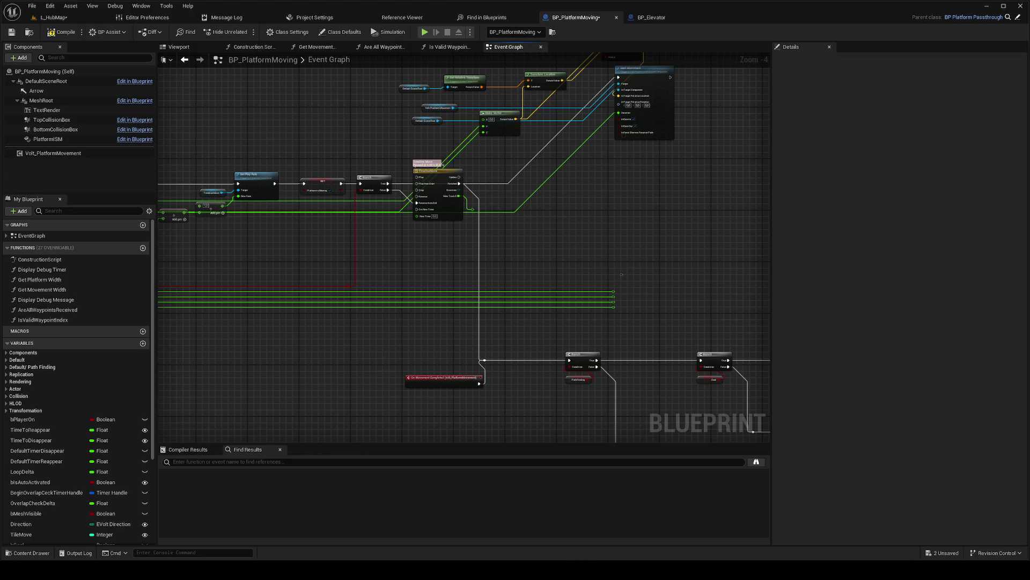
left_click_drag(469, 238, 606, 259)
left_click(583, 240)
key("Delete")
mouse_move(531, 252)
left_mouse_down()
mouse_move(594, 228)
mouse_move(749, 203)
mouse_move(819, 210)
left_mouse_up()
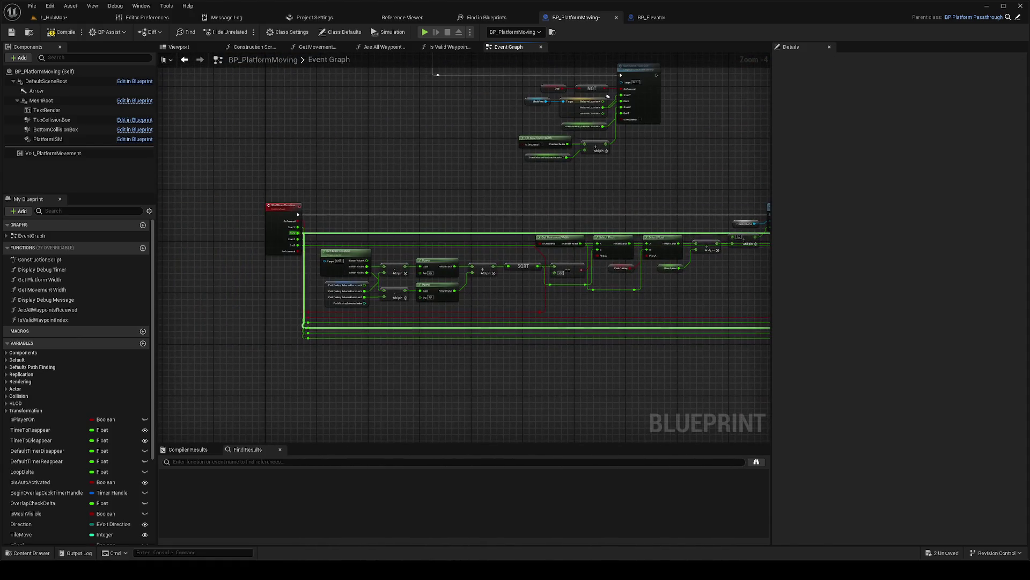
scroll(248, 214, "up", 3)
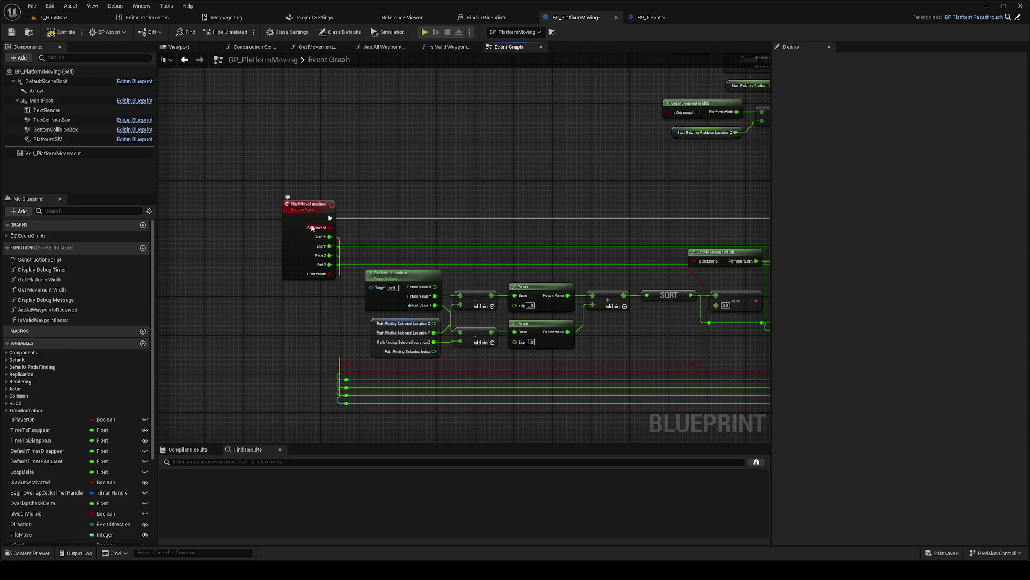
Step: Inspect the StartMoveTimeline event's inputs in the Details panel
left_click(312, 218)
scroll(458, 189, "down", 4)
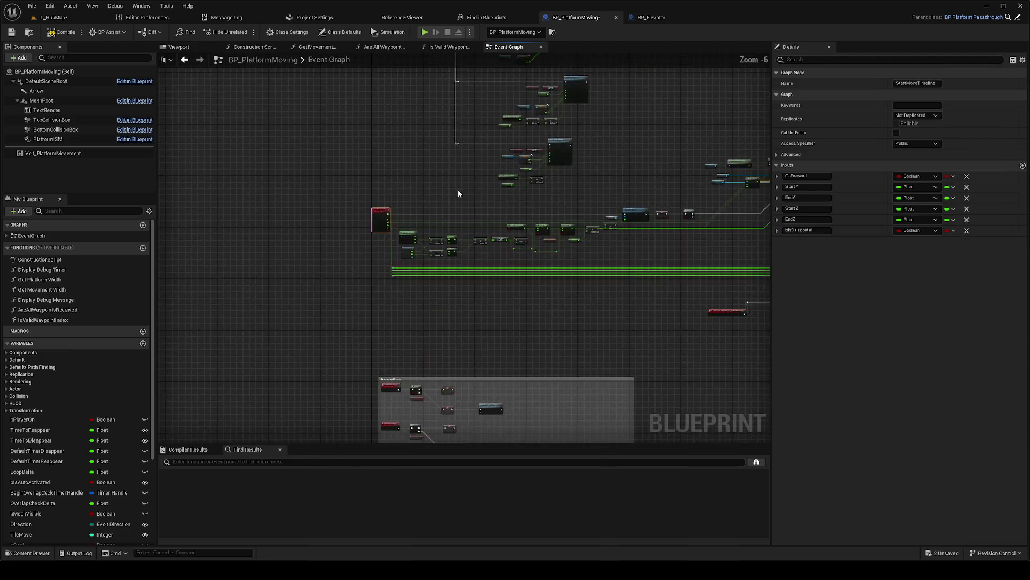
scroll(449, 260, "up", 4)
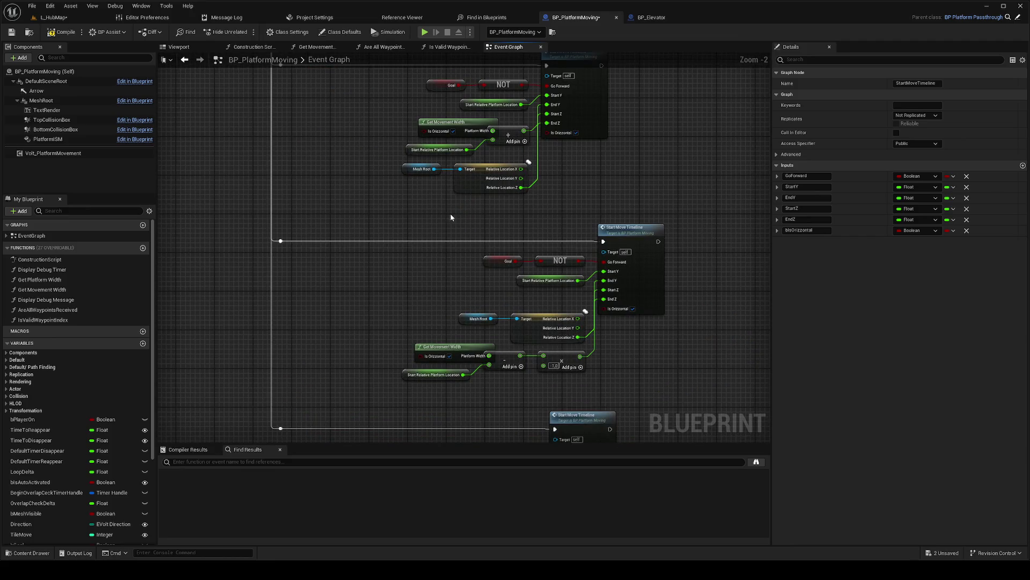
mouse_move(406, 199)
left_mouse_down()
mouse_move(409, 391)
mouse_move(410, 133)
mouse_move(404, 260)
left_mouse_up()
scroll(397, 138, "down", 3)
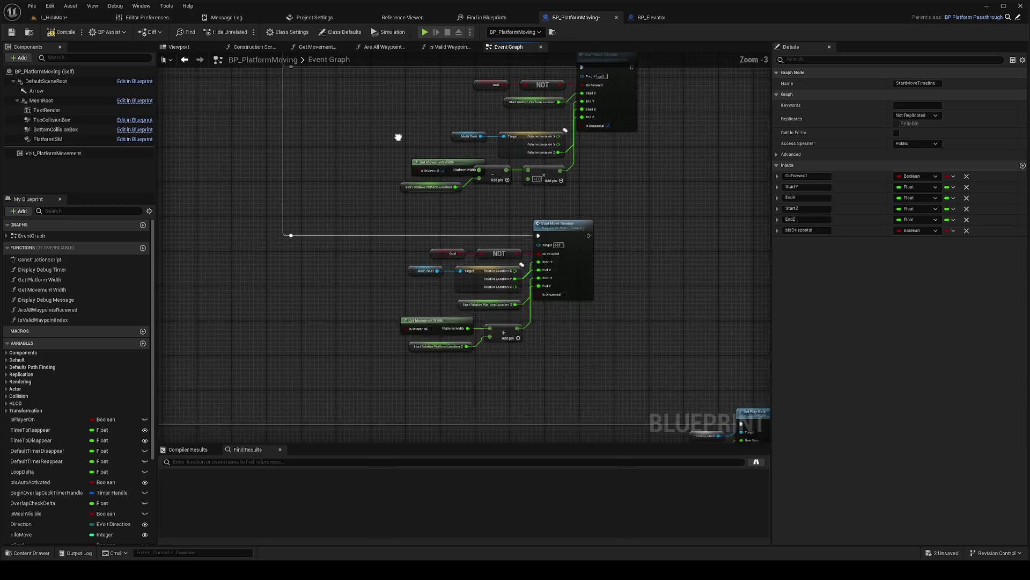
scroll(388, 283, "up", 1)
Step: Remove the leftover reroute nodes and wires near Set Play Rate and Start Movement
mouse_move(476, 280)
left_mouse_down()
mouse_move(450, 104)
mouse_move(389, 283)
mouse_move(262, 297)
left_mouse_up()
left_click_drag(678, 334, 646, 308)
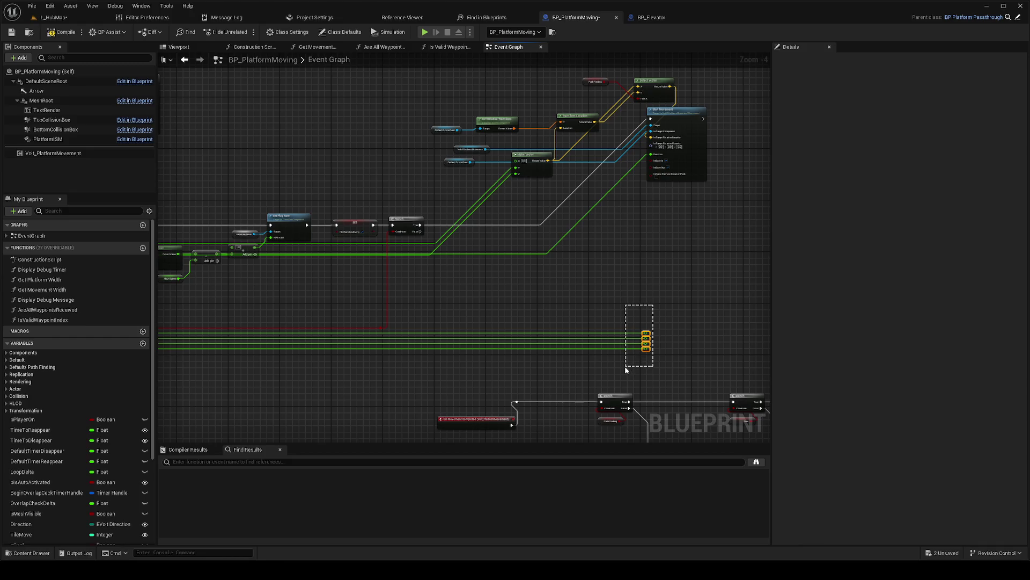
left_click_drag(646, 338, 236, 322)
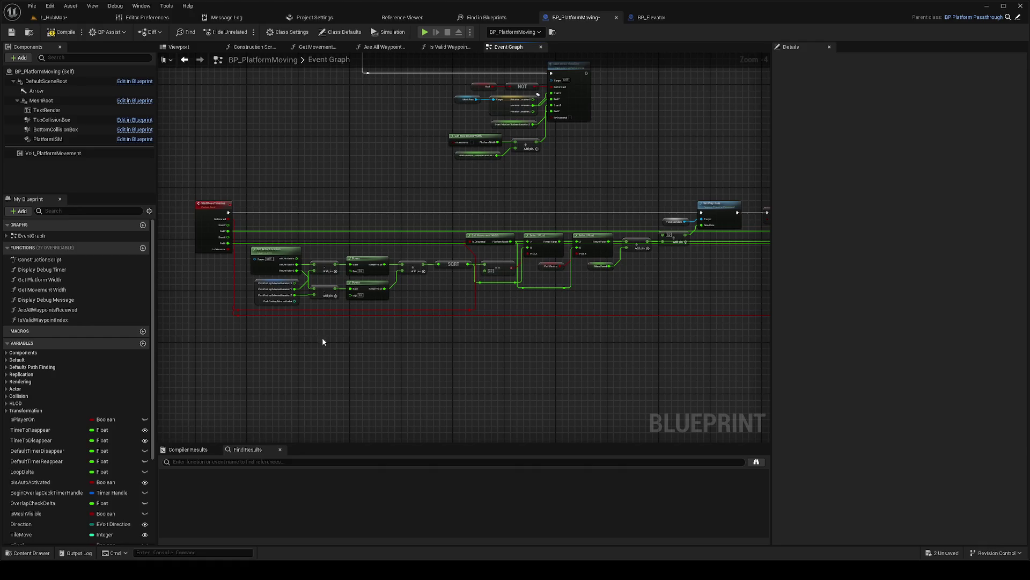
left_click_drag(322, 339, 176, 340)
mouse_move(449, 297)
left_mouse_down()
mouse_move(440, 270)
mouse_move(438, 322)
mouse_move(409, 355)
left_mouse_up()
scroll(439, 295, "up", 1)
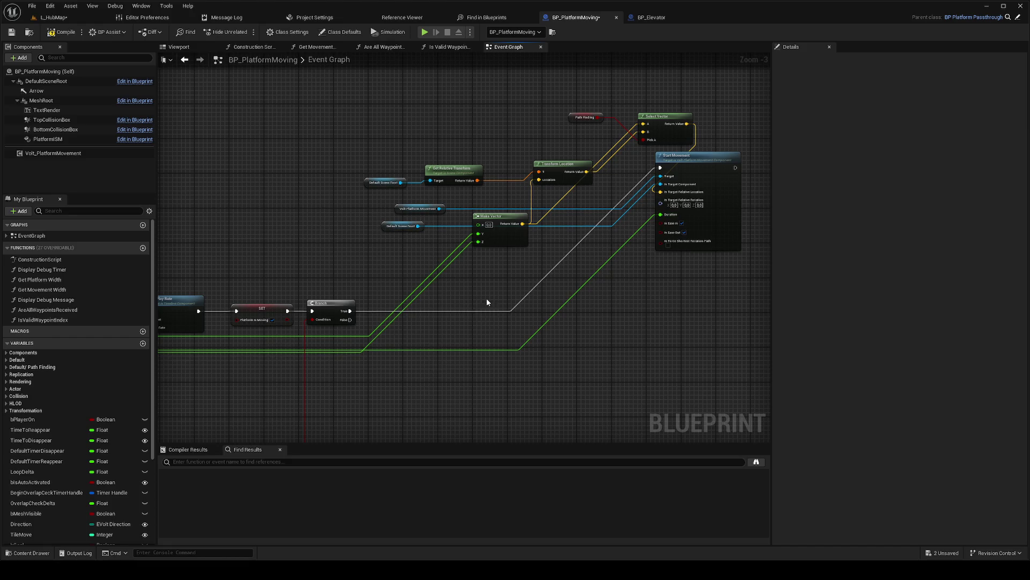
left_click_drag(489, 315, 635, 266)
scroll(634, 266, "down", 1)
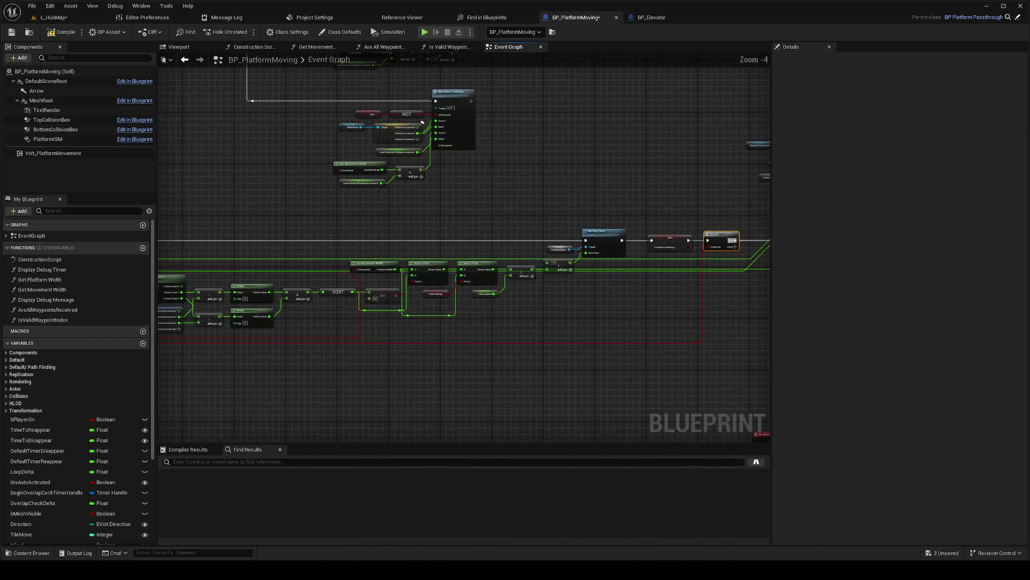
scroll(613, 254, "up", 2)
Step: Paste a copy of Select Vector and route Make Vector's result through it
left_click_drag(617, 177, 549, 207)
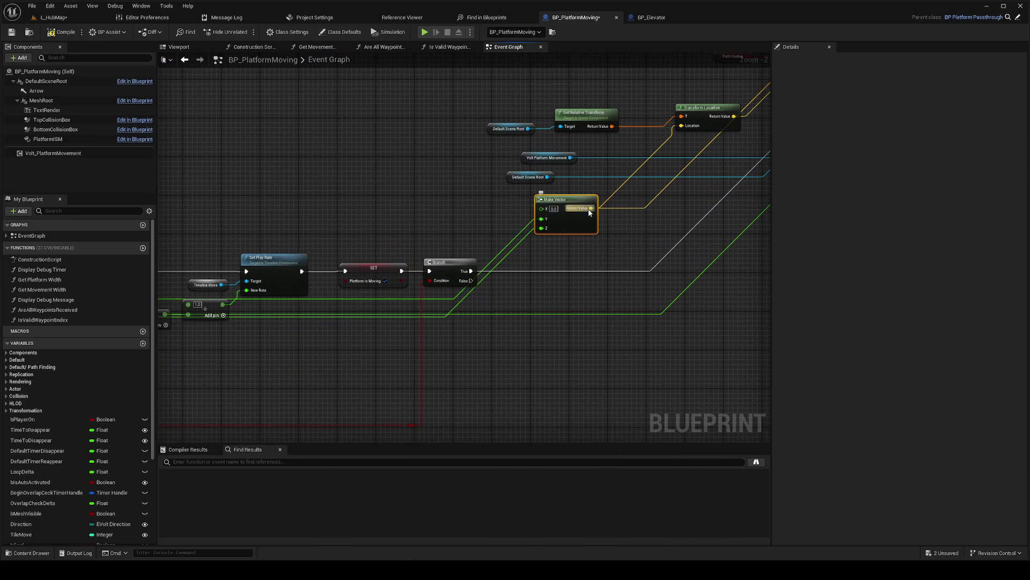
left_click_drag(655, 212, 499, 311)
left_click(658, 172)
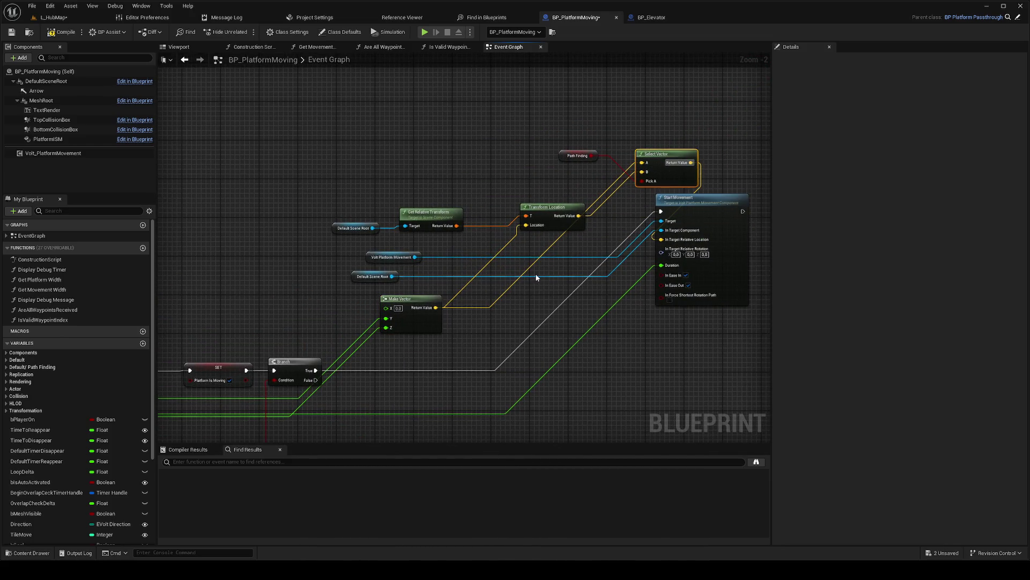
left_click_drag(536, 277, 643, 212)
key("ctrl+v")
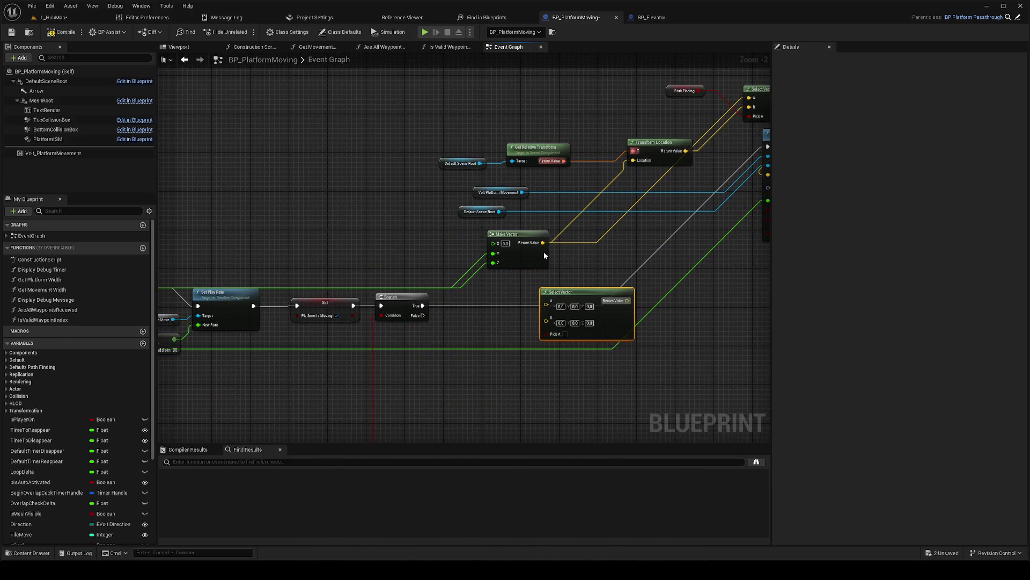
mouse_move(405, 316)
left_mouse_down()
mouse_move(480, 346)
mouse_move(548, 334)
left_mouse_up()
mouse_move(553, 310)
left_mouse_down()
mouse_move(542, 245)
mouse_move(524, 278)
mouse_move(627, 301)
left_mouse_up()
mouse_move(543, 243)
left_mouse_down()
mouse_move(547, 301)
mouse_move(604, 269)
left_mouse_up()
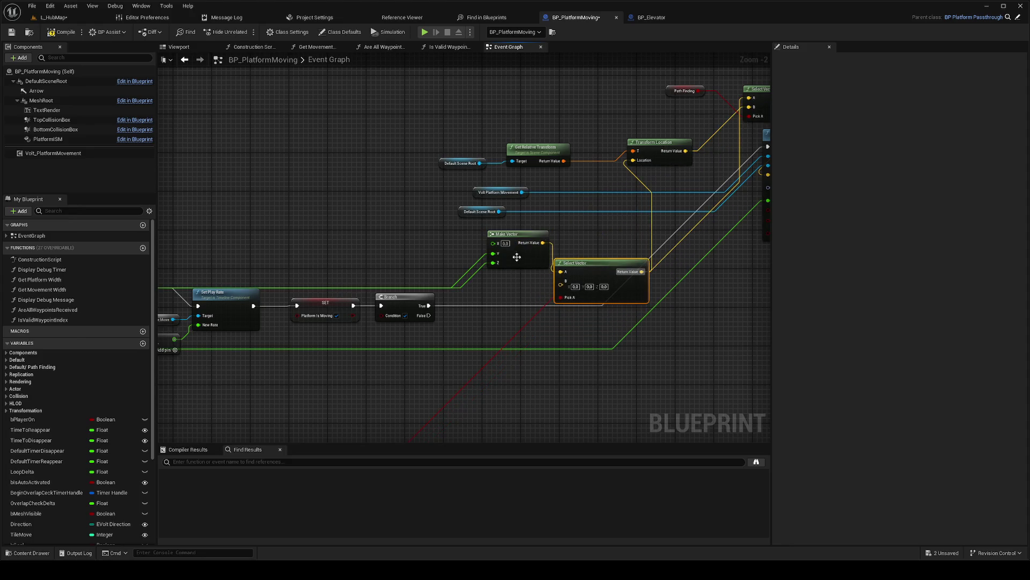
Step: Duplicate Make Vector into Select Vector's B input and wire a StartMoveTimeline coordinate pin
left_click(497, 303)
key("ctrl+v")
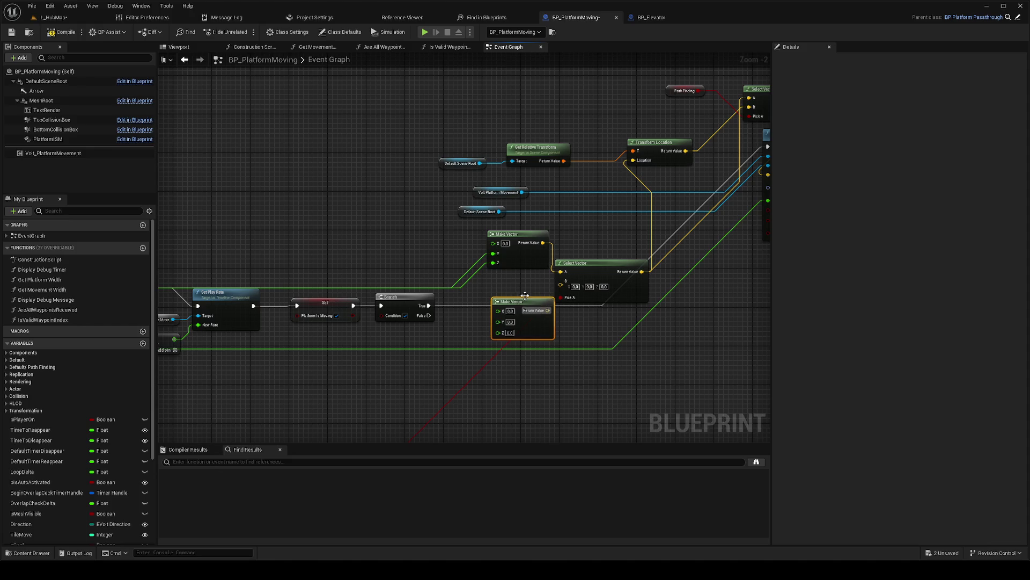
left_click_drag(543, 305, 569, 289)
scroll(570, 289, "down", 3)
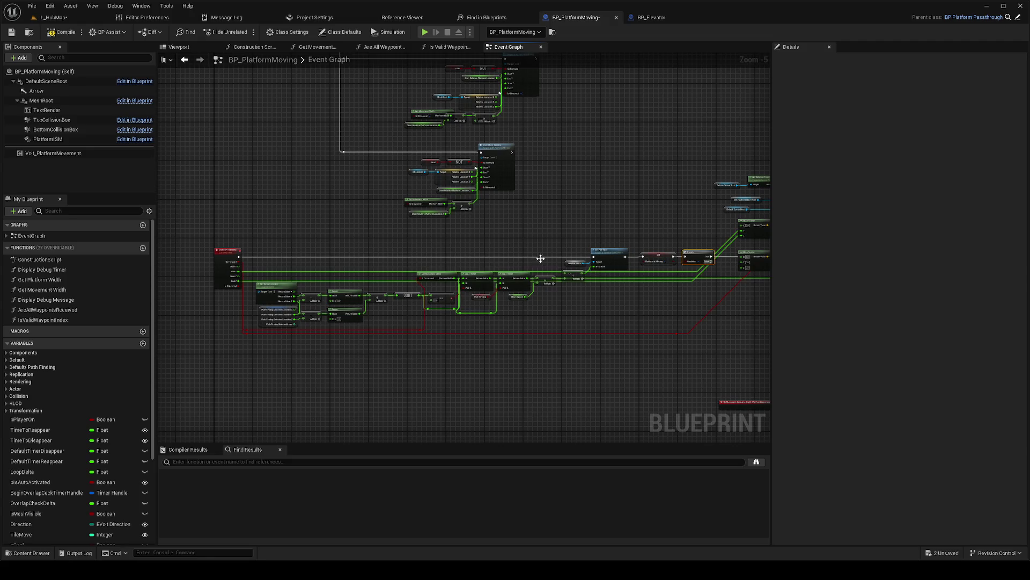
scroll(250, 276, "up", 2)
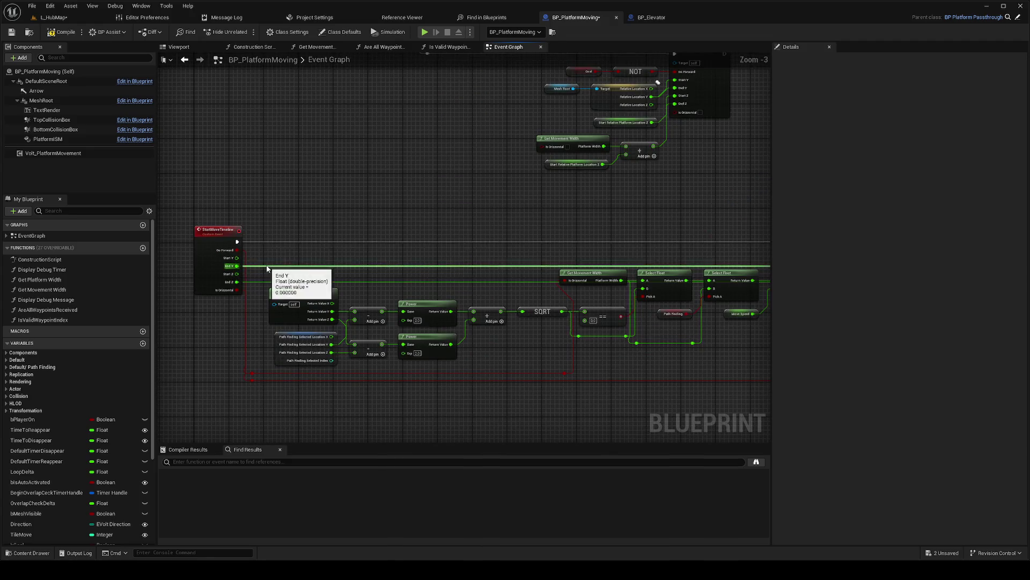
mouse_move(237, 257)
left_mouse_down()
mouse_move(400, 278)
mouse_move(794, 282)
mouse_move(671, 262)
mouse_move(166, 301)
mouse_move(170, 335)
mouse_move(334, 322)
mouse_move(362, 285)
left_mouse_up()
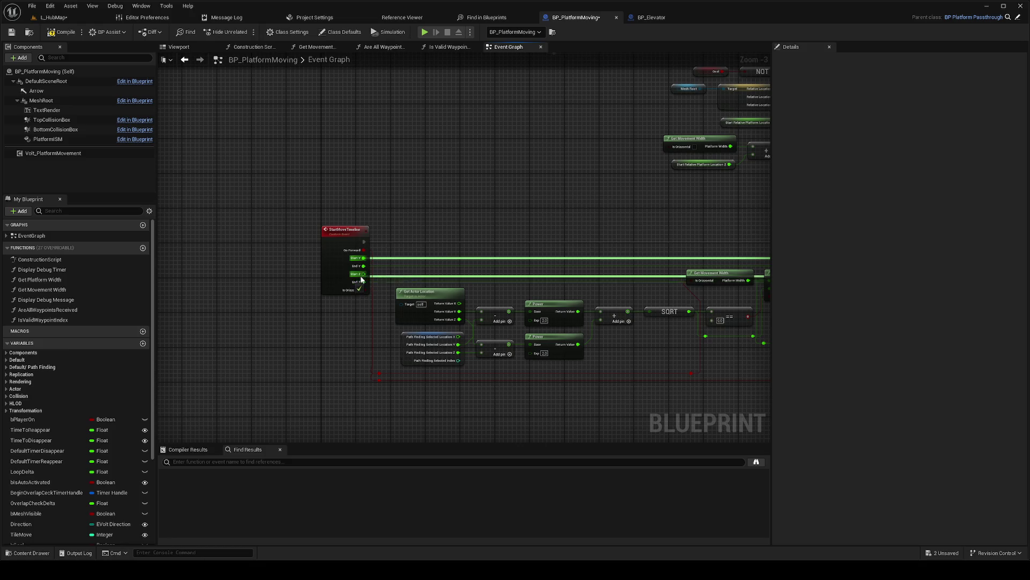
Step: Delete the Set Play Rate node from the movement graph
scroll(333, 242, "down", 2)
scroll(709, 277, "up", 3)
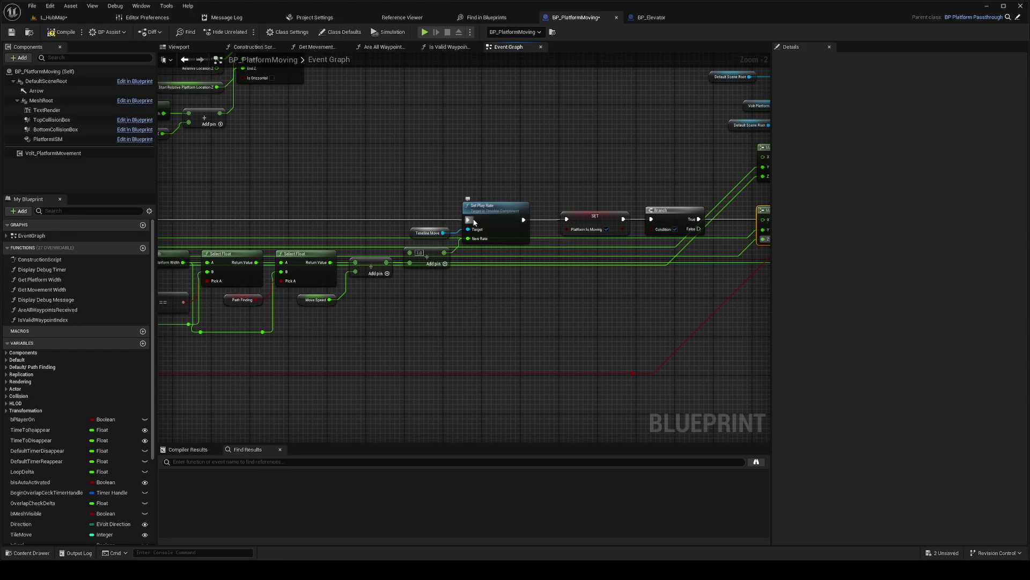
left_click(493, 210)
key("Delete")
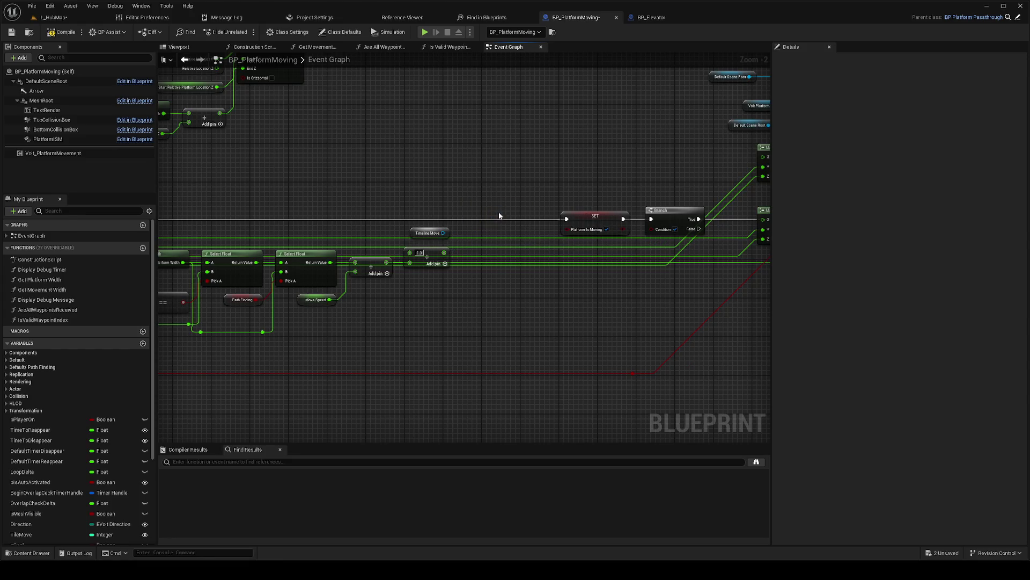
scroll(444, 306, "down", 3)
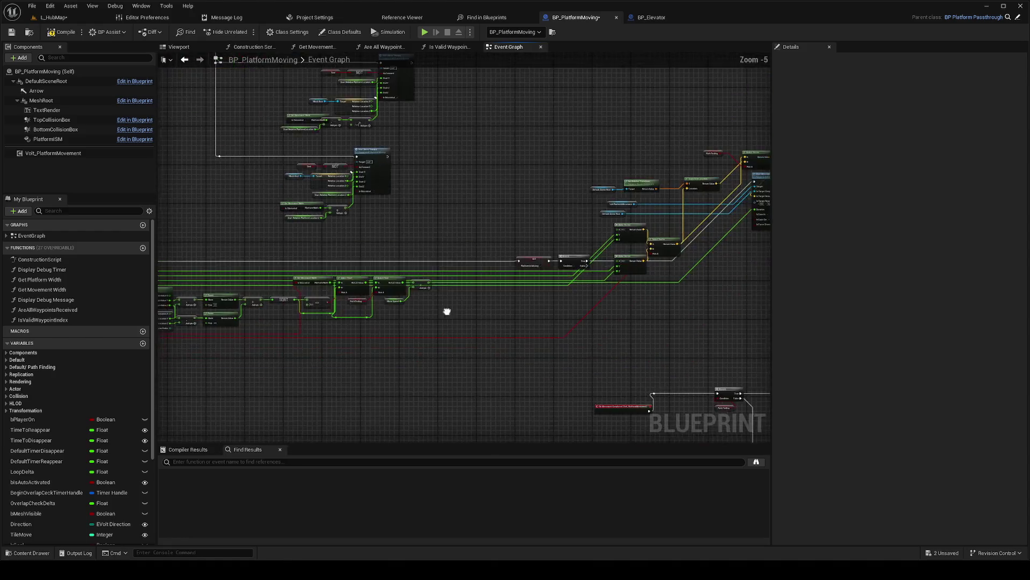
left_click(287, 227)
Step: Compile, reroute the exec wire past the Branch, and delete the Branch node
key("f")
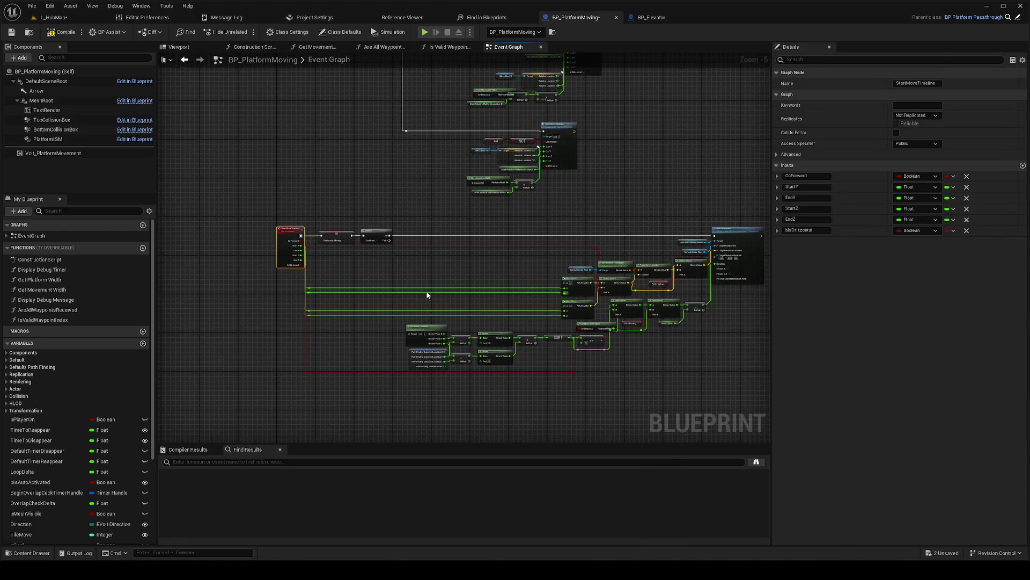
scroll(538, 289, "up", 3)
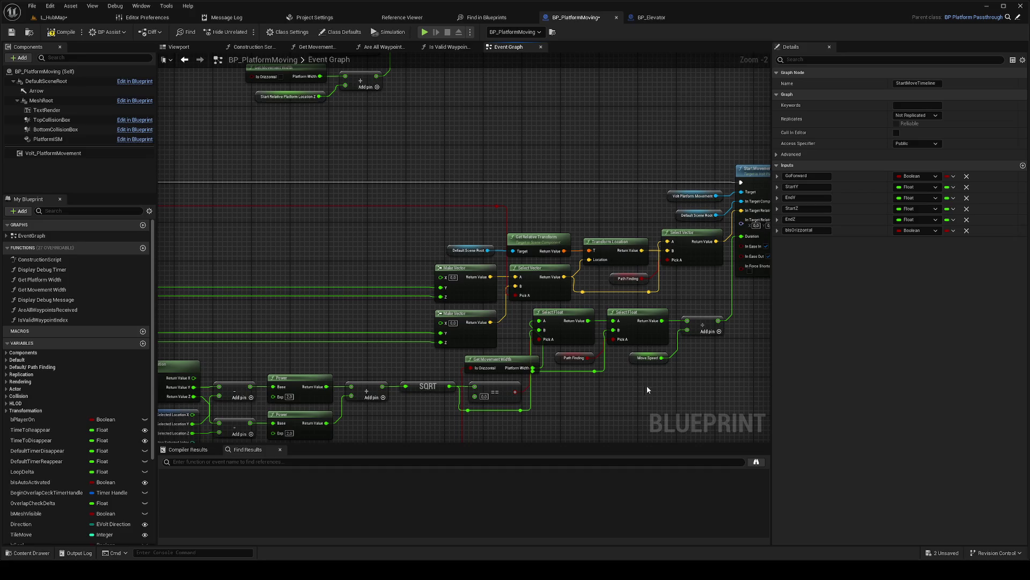
scroll(518, 282, "down", 2)
scroll(420, 310, "up", 2)
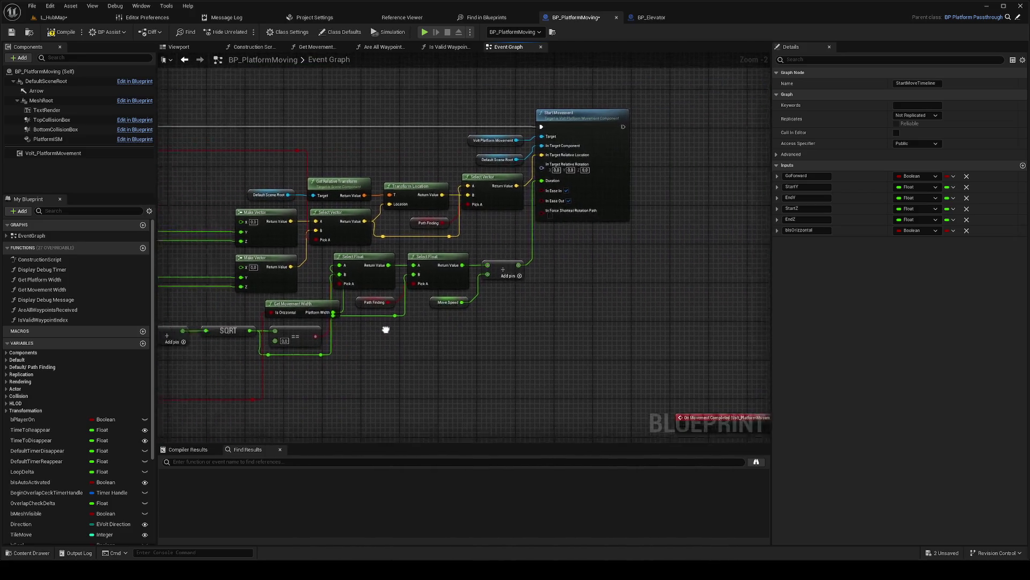
left_click(54, 33)
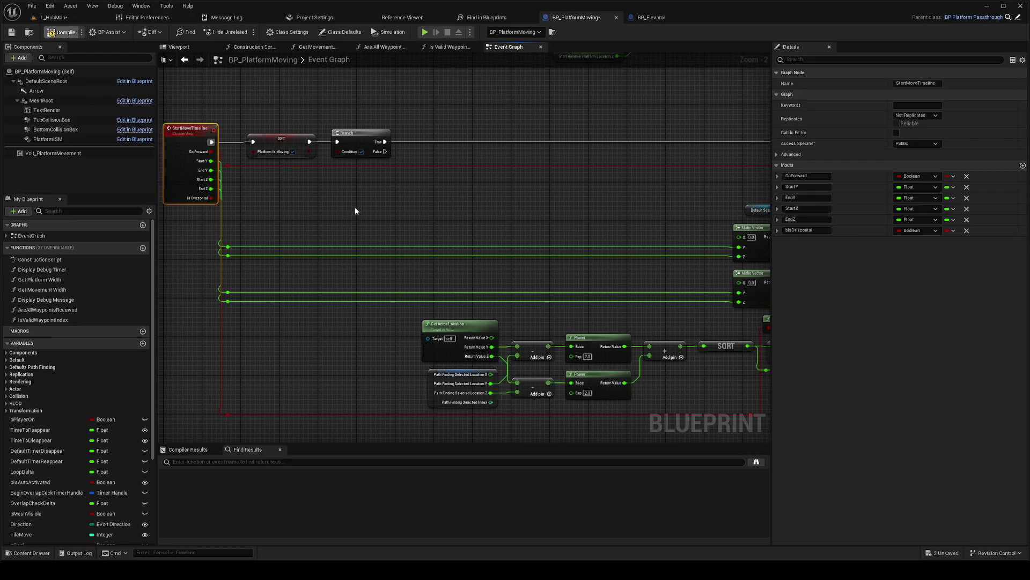
scroll(436, 217, "down", 2)
left_click_drag(288, 198, 237, 198)
key("Delete")
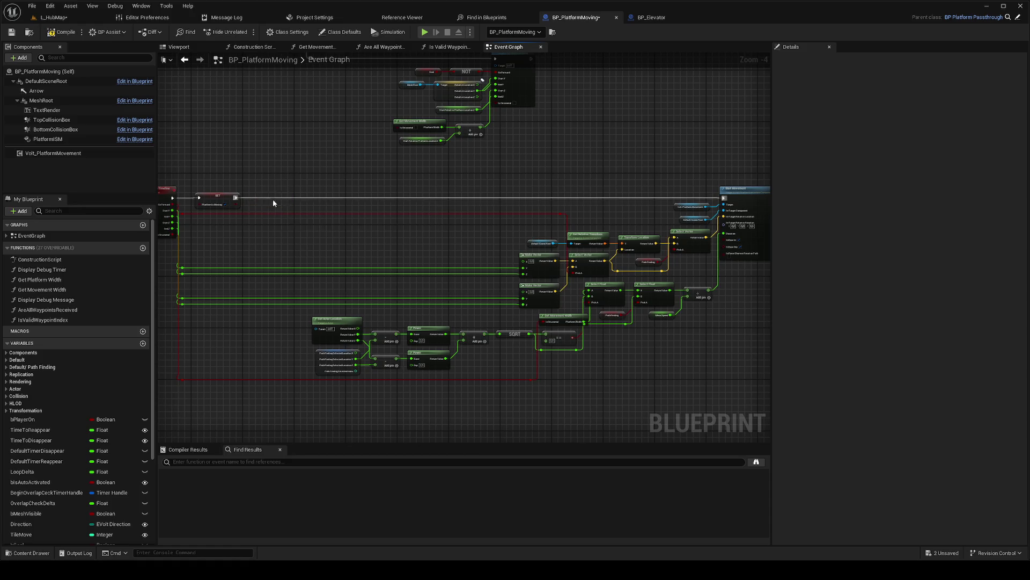
Step: Move On Movement Completed beside Start Movement, then compile and save the blueprint
left_click(293, 179)
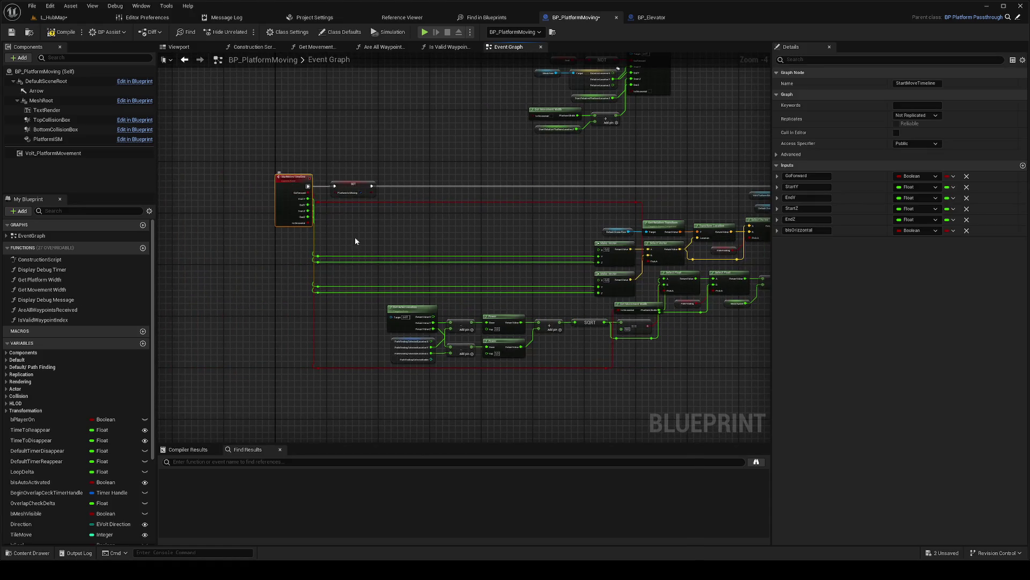
scroll(355, 237, "down", 2)
scroll(418, 287, "up", 2)
left_click_drag(403, 337, 314, 141)
mouse_move(420, 195)
left_mouse_down()
mouse_move(198, 188)
mouse_move(476, 224)
mouse_move(467, 222)
left_mouse_up()
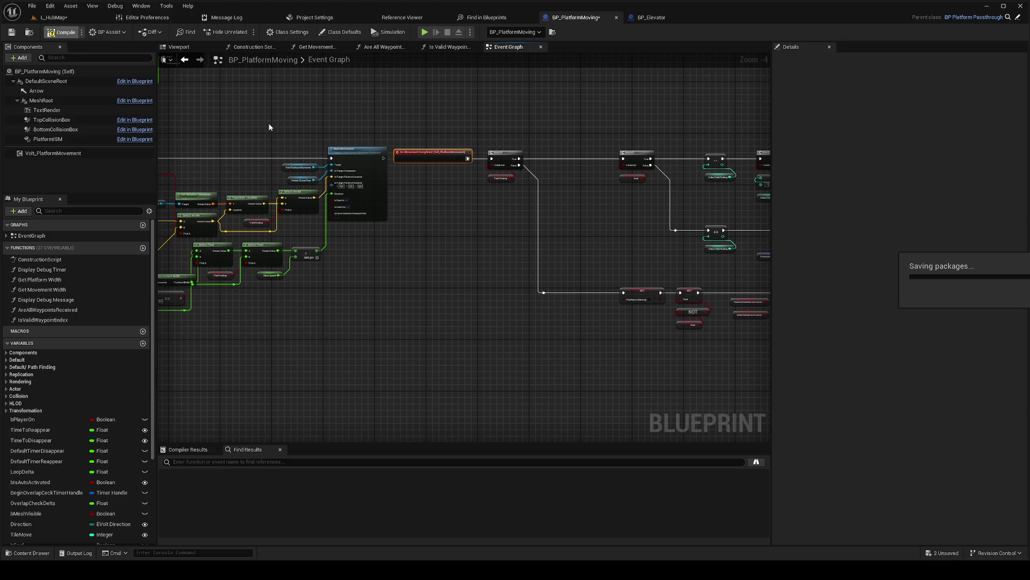
left_click(63, 33)
left_click(64, 17)
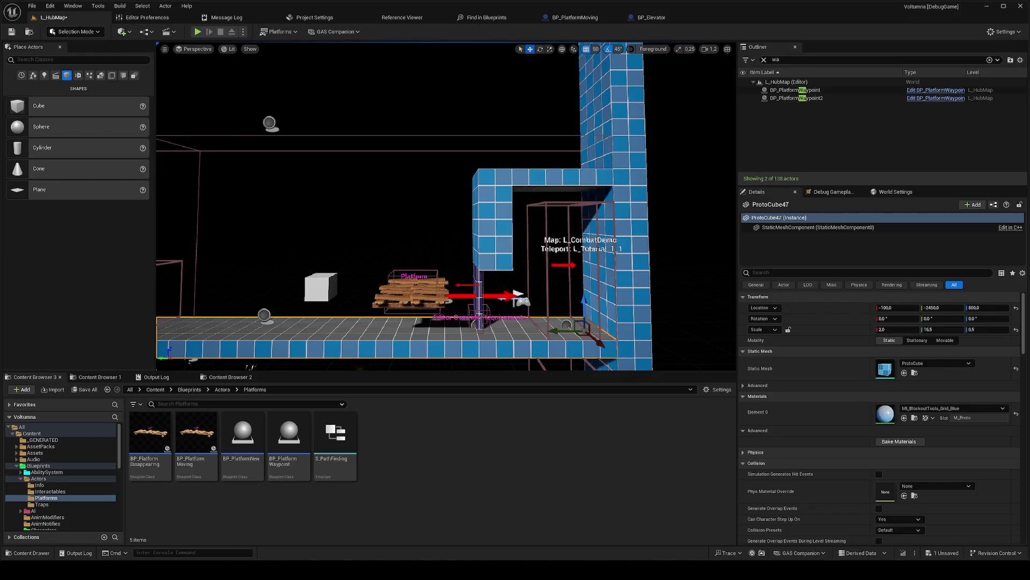
Step: Set the moving pallet platform's Tile Move to 0 and Move Speed to 20
left_click(413, 306)
left_click(900, 394)
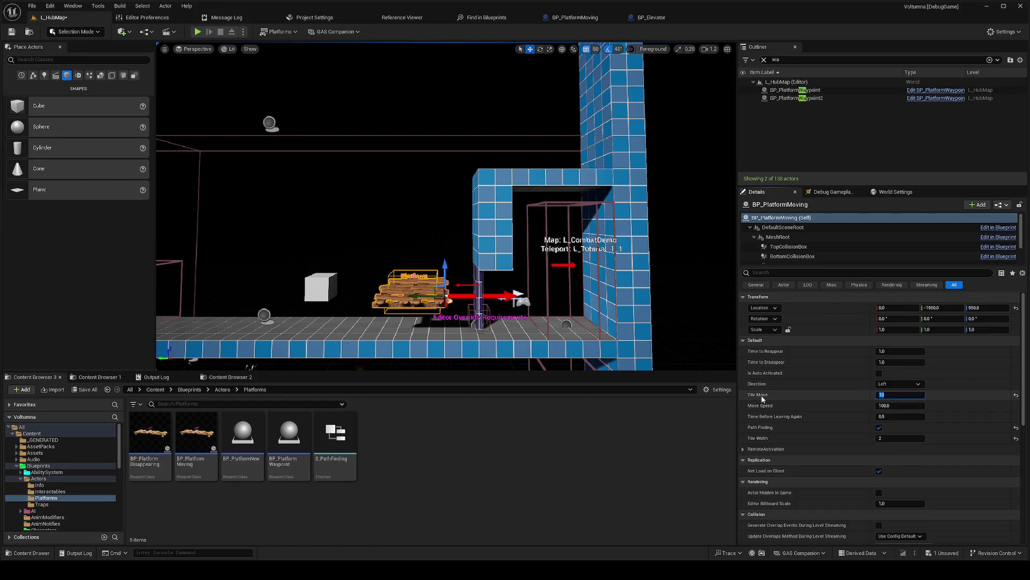
type("0")
key("Return")
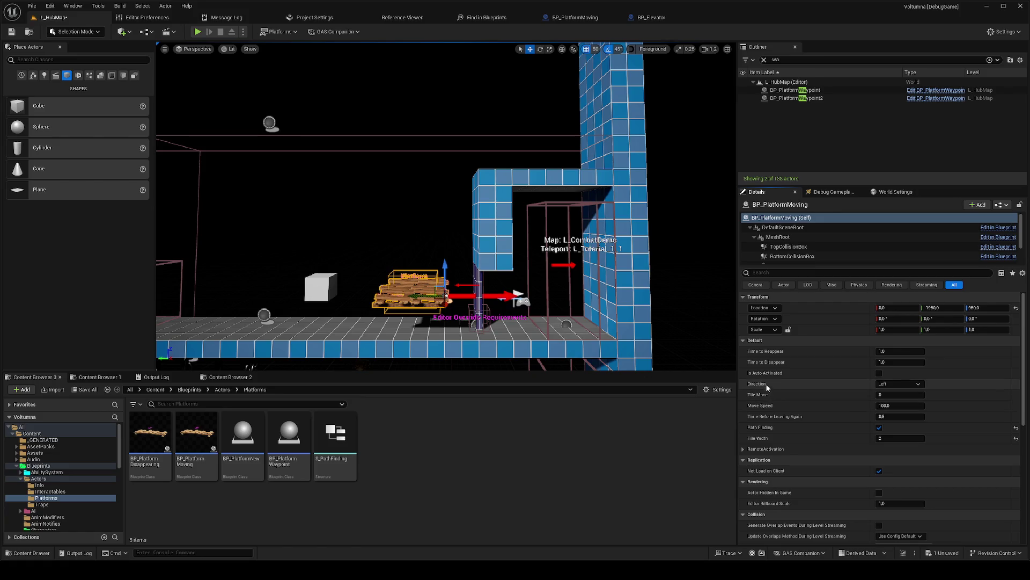
left_click(901, 404)
type("20")
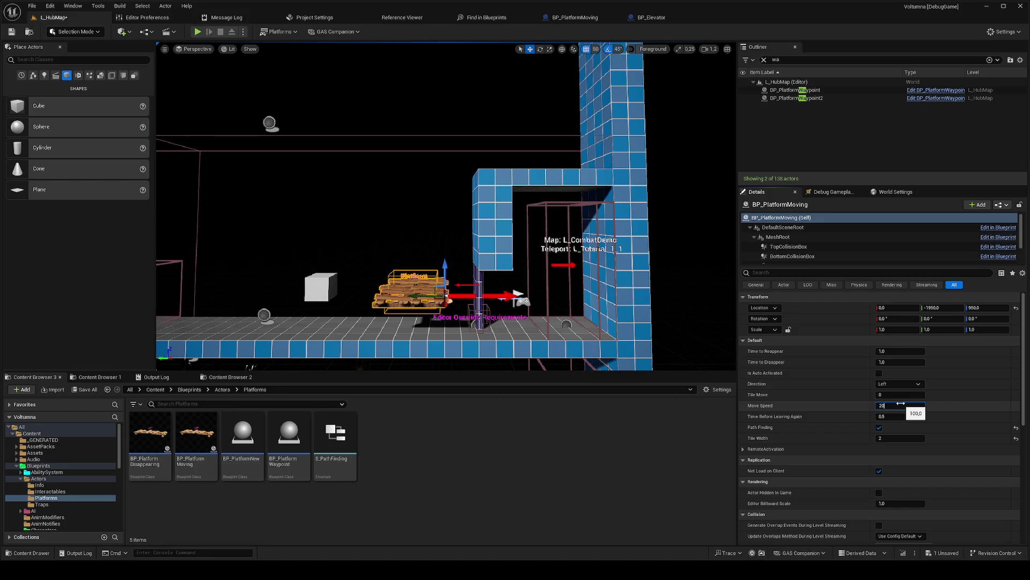
left_click(311, 331)
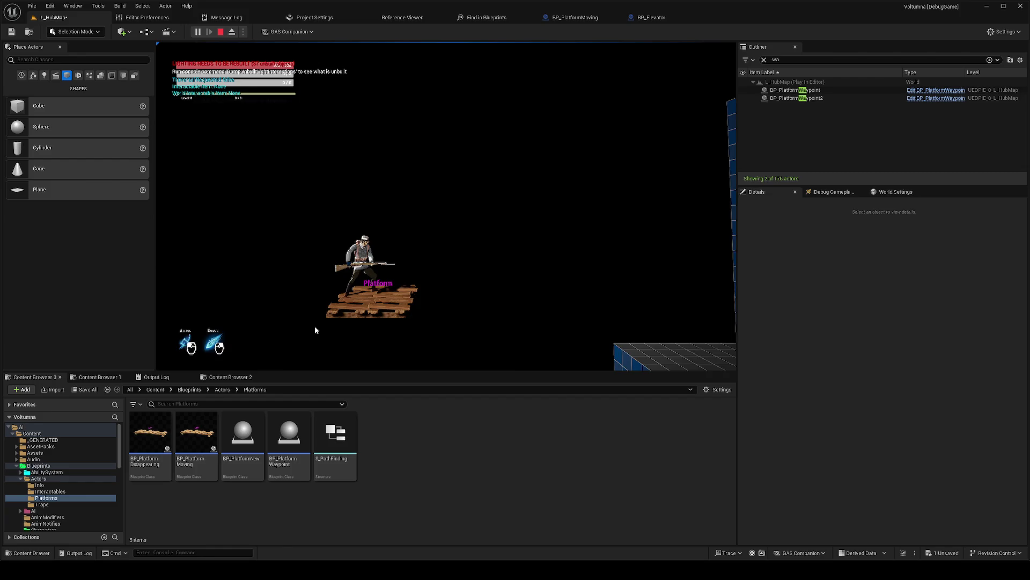
Step: Stop play and run a Live Coding rebuild, closing its log after success
key("Escape")
key("ctrl+alt+F11")
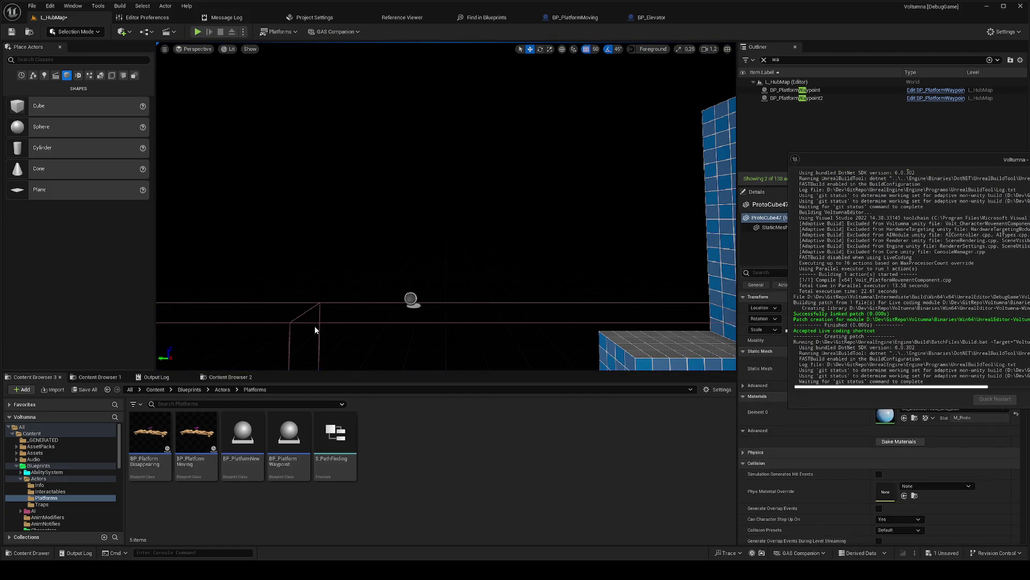
mouse_move(976, 160)
left_mouse_down()
mouse_move(724, 138)
mouse_move(657, 145)
left_mouse_up()
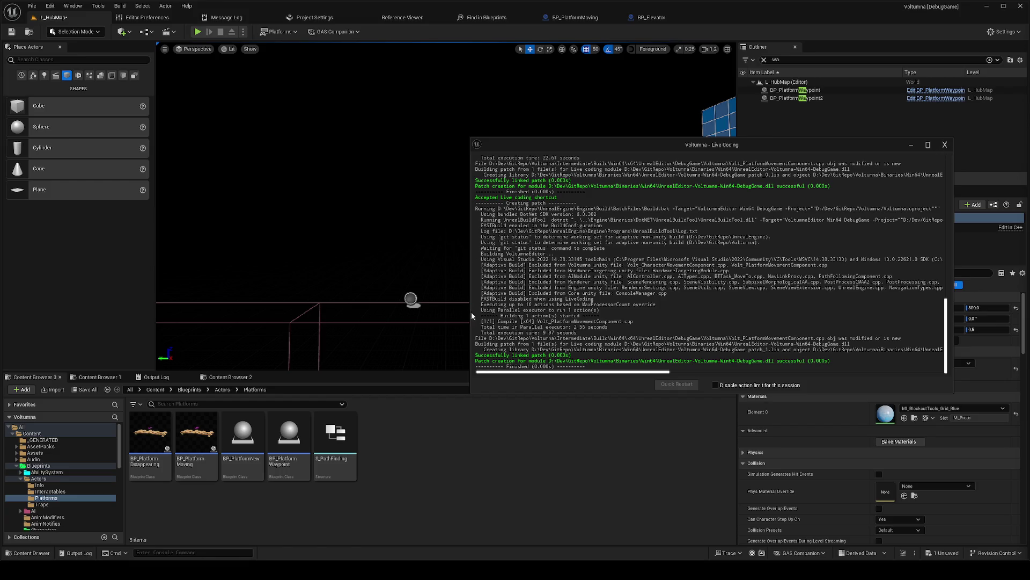
left_click(944, 144)
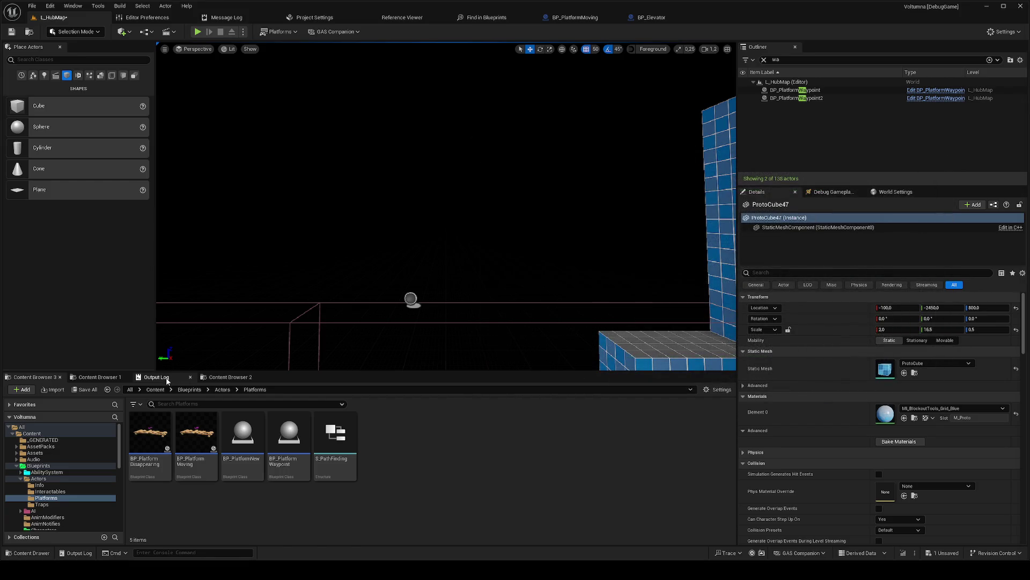
Step: Open and clear the Output Log
left_click(167, 380)
right_click(187, 402)
left_click(214, 424)
Step: Play from the floor platform, stop, then enter 'log LogPlatformMovement verbose' in the console
key("f")
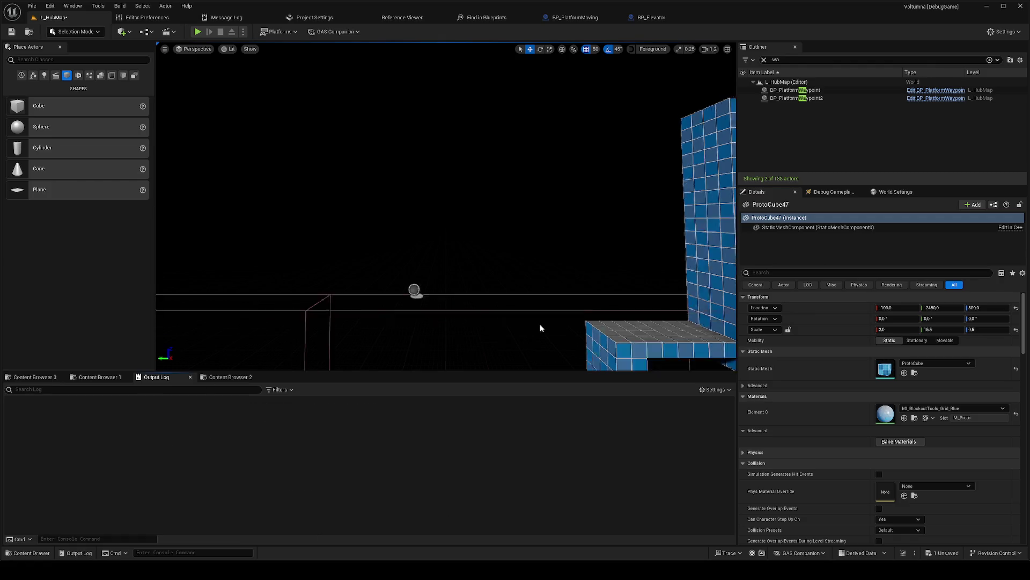
right_click(482, 268)
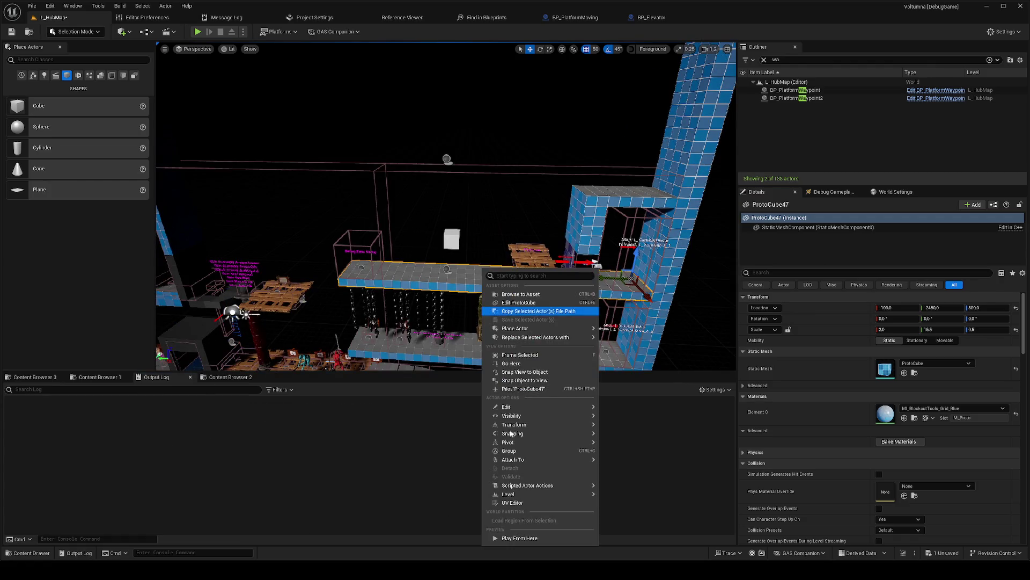
left_click(530, 540)
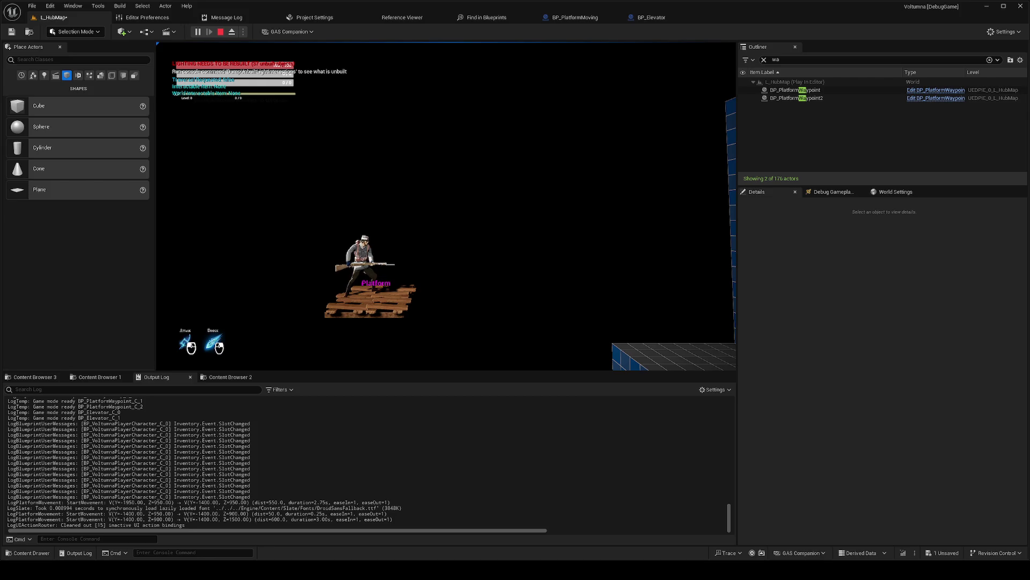
key("shift+F1")
left_click(388, 148)
key("Escape")
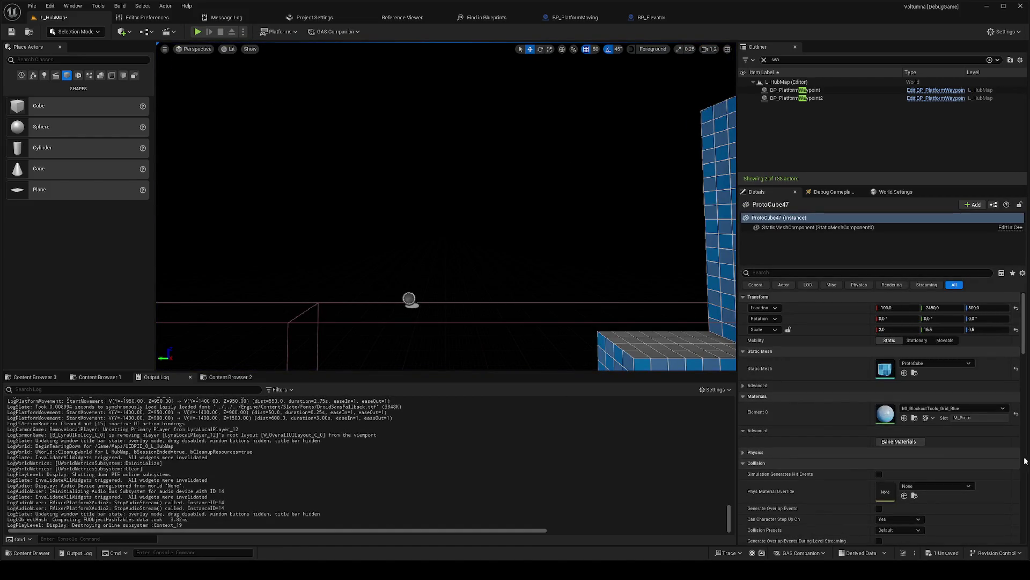
left_click(123, 538)
type("log LogPlatformMovement verbose")
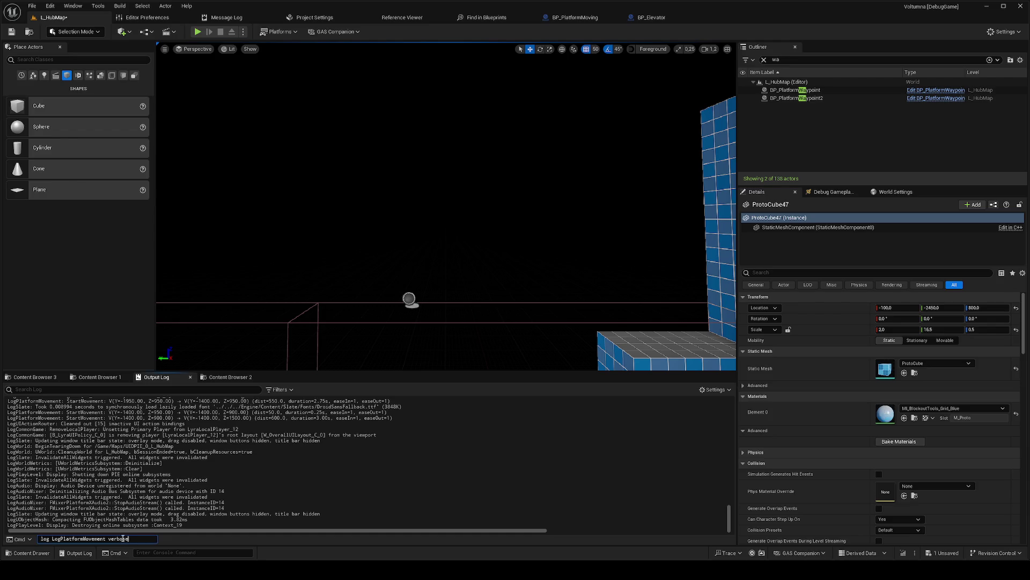
key("Return")
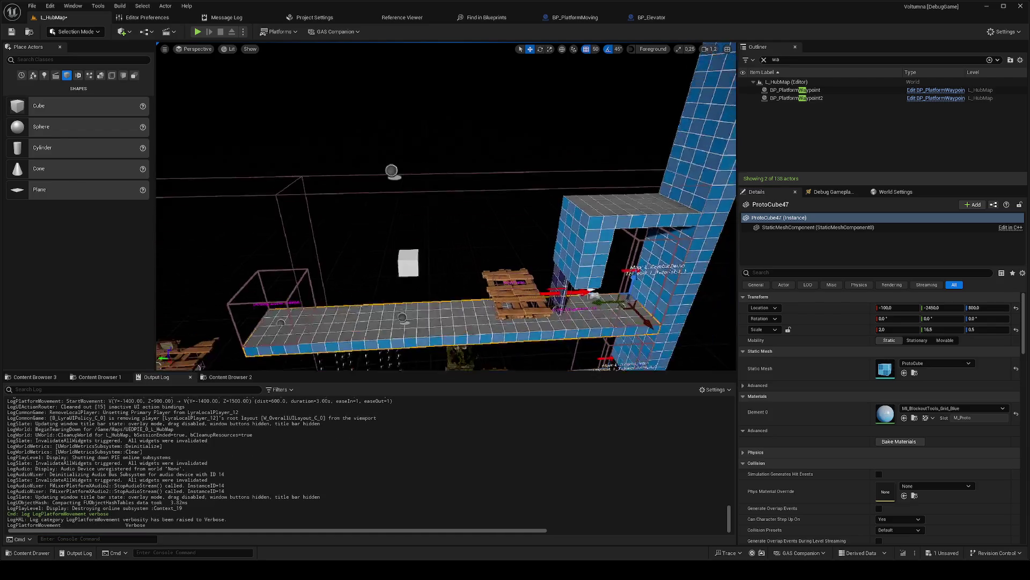
right_click(440, 300)
left_click(464, 295)
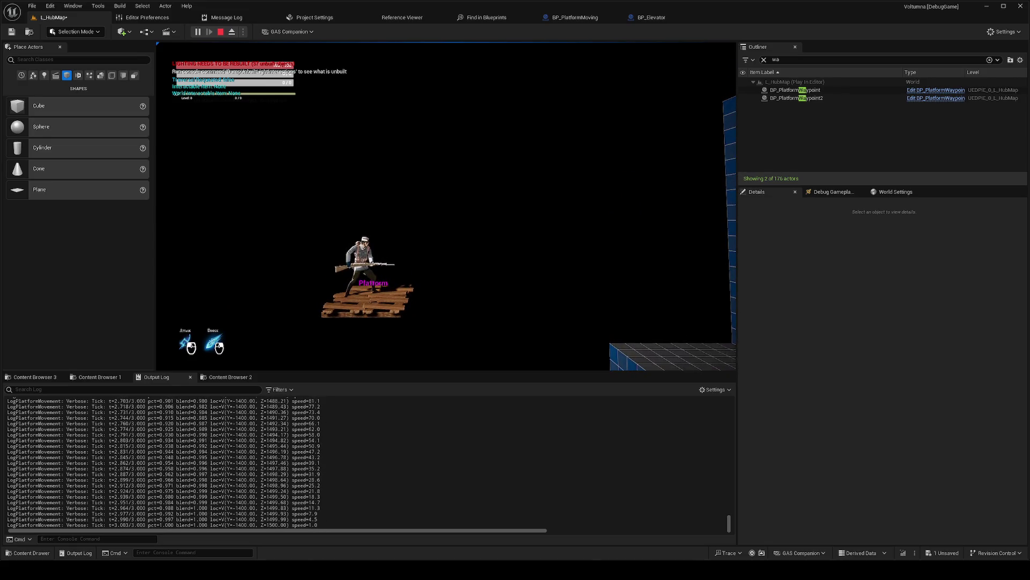
key("shift+F1")
left_click(169, 51)
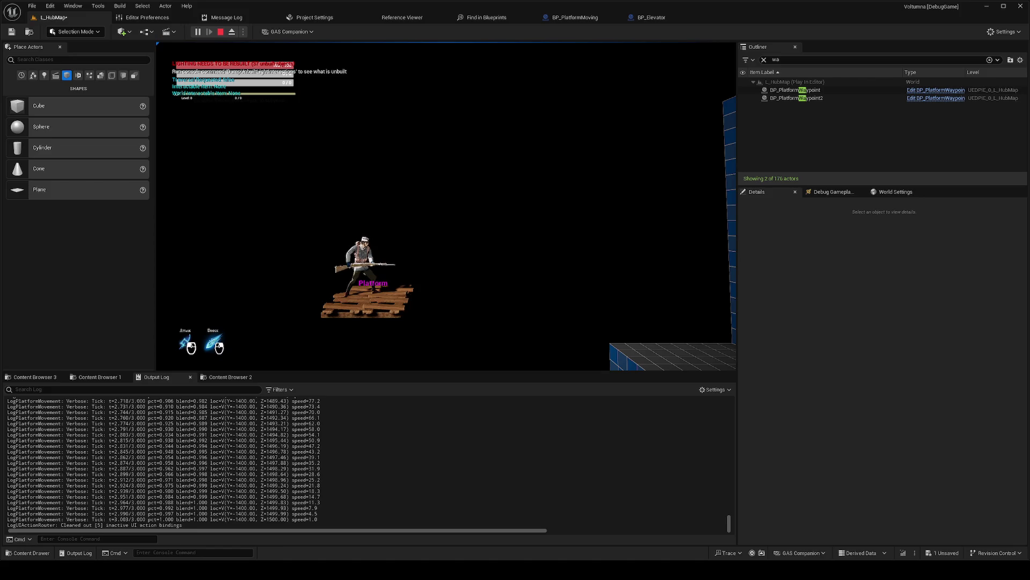
left_click(630, 84)
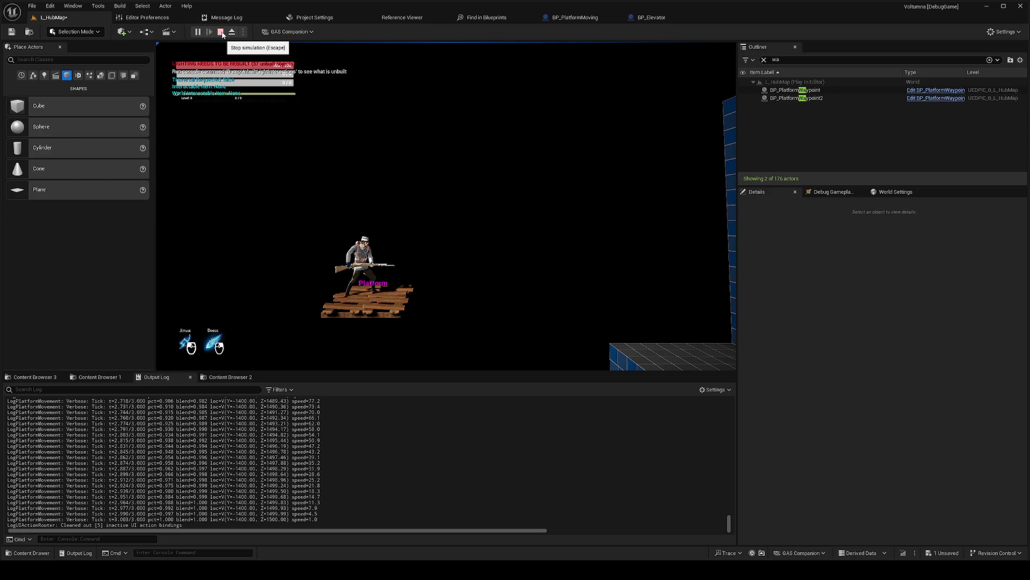
left_click(220, 32)
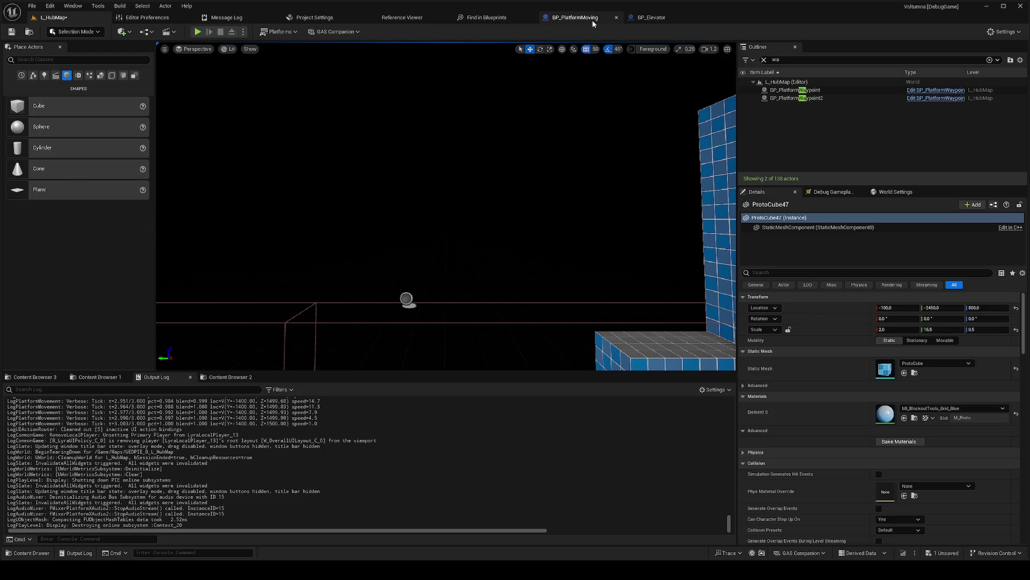
Step: Pan the event graph right and inspect the MoveSpeed variable's settings
scroll(532, 252, "up", 2)
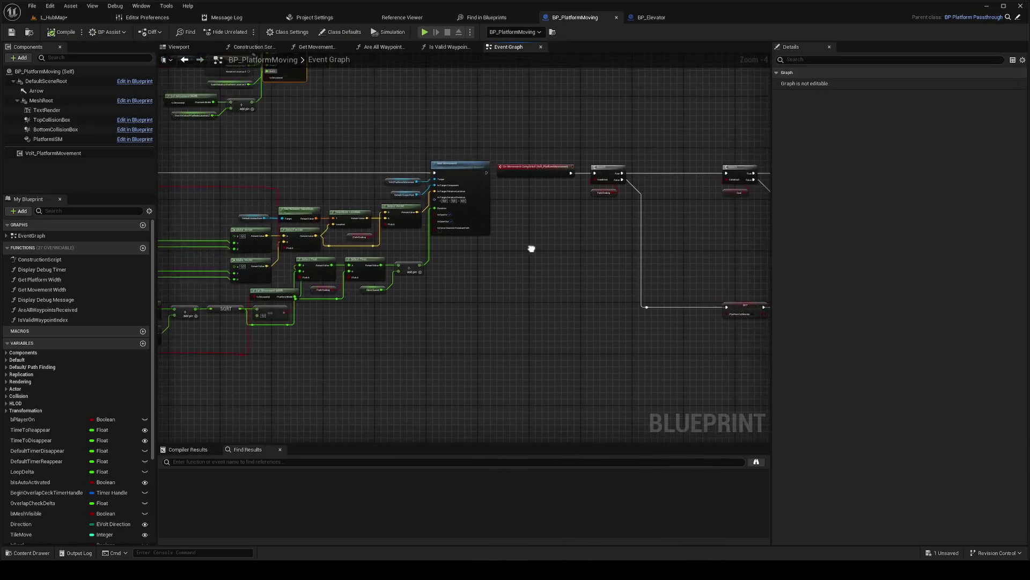
scroll(732, 259, "up", 1)
scroll(605, 250, "down", 1)
mouse_move(605, 250)
left_mouse_down()
mouse_move(751, 254)
mouse_move(695, 255)
left_mouse_up()
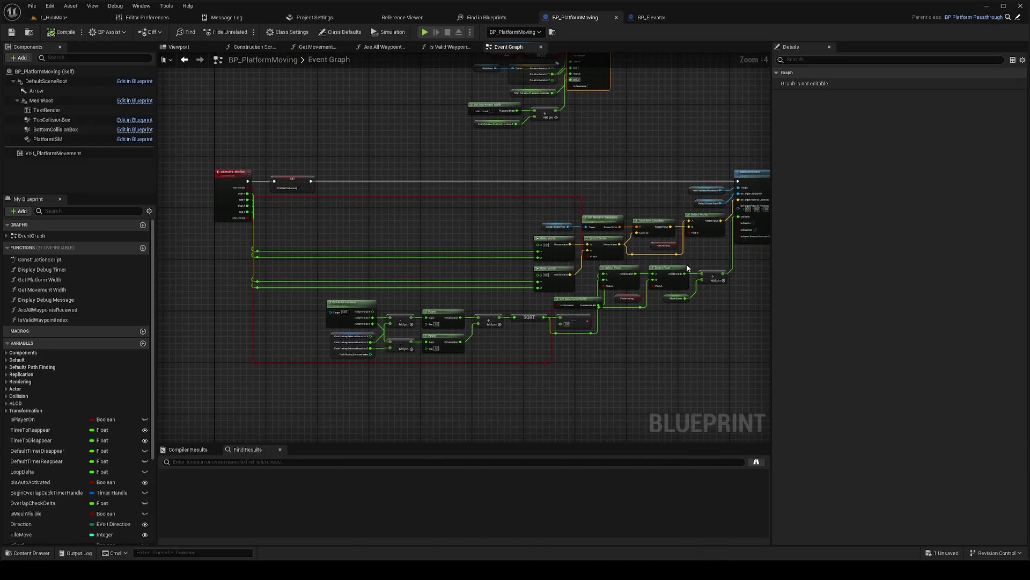
left_click(668, 298)
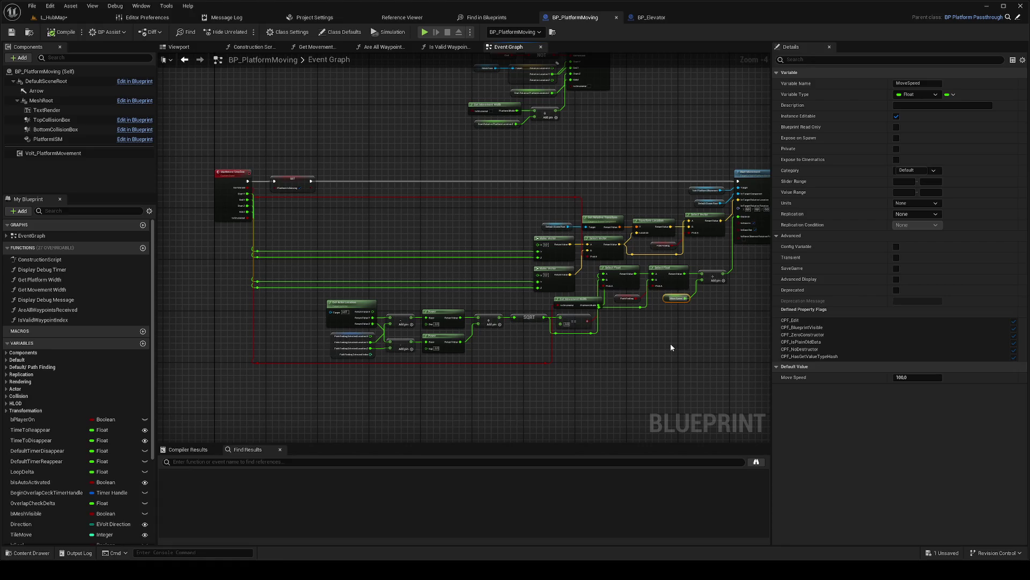
Step: Bring the StartMoveTimeline event into view, test a Start Y wire, then cancel it
scroll(639, 367, "up", 2)
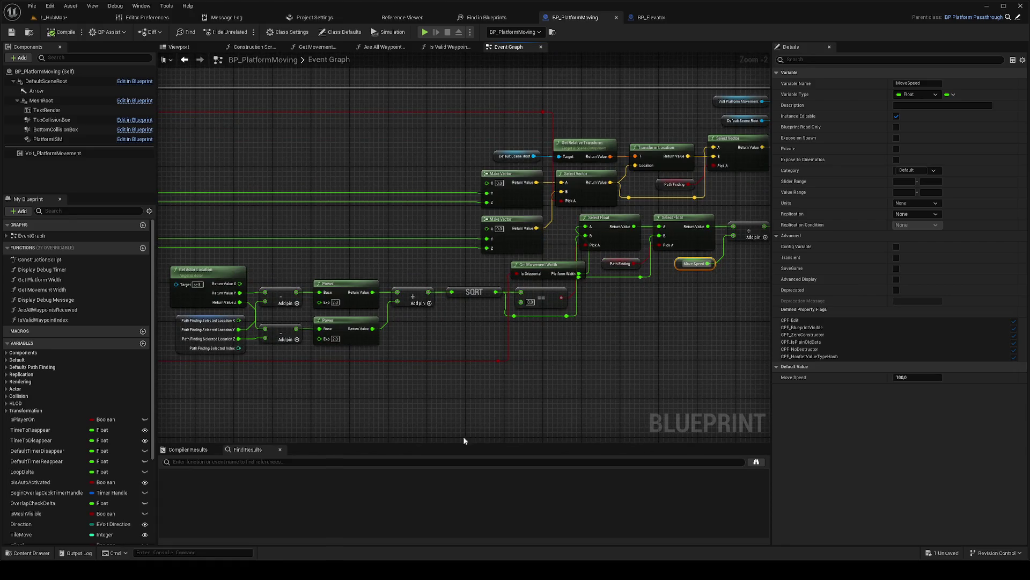
scroll(674, 402, "down", 2)
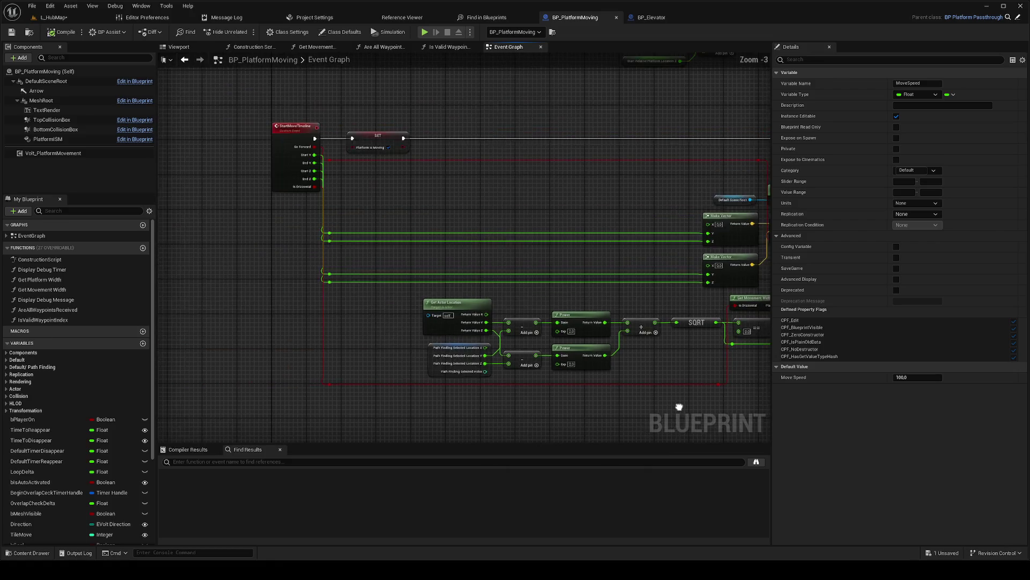
scroll(449, 365, "up", 3)
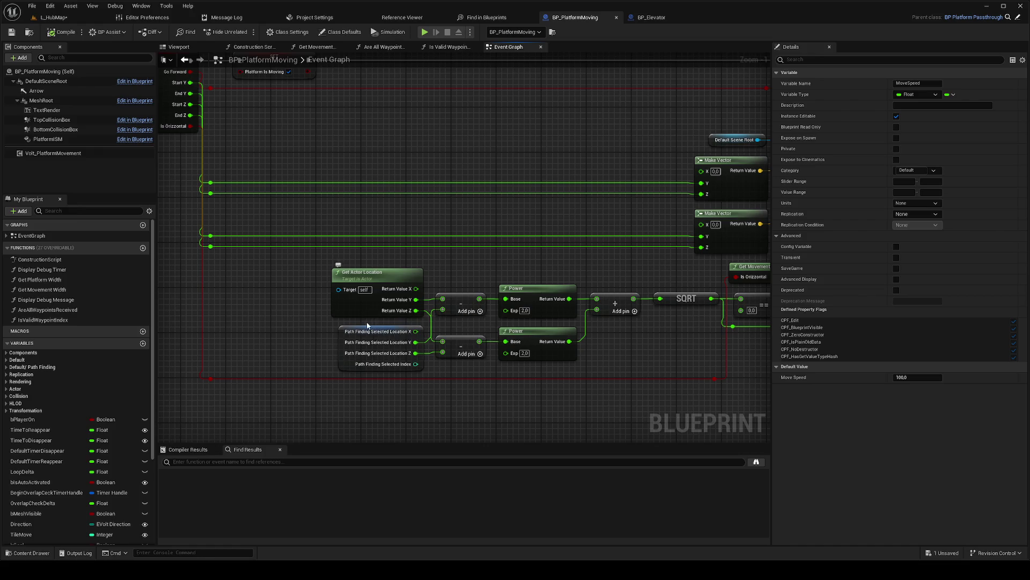
scroll(395, 365, "down", 1)
mouse_move(315, 333)
left_mouse_down()
mouse_move(325, 345)
mouse_move(209, 332)
left_mouse_up()
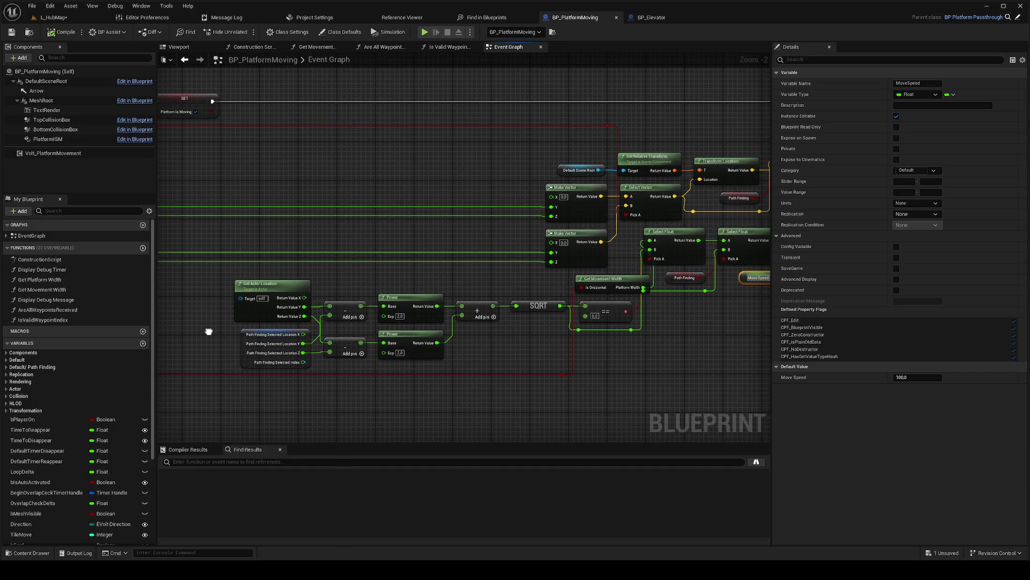
scroll(209, 331, "down", 1)
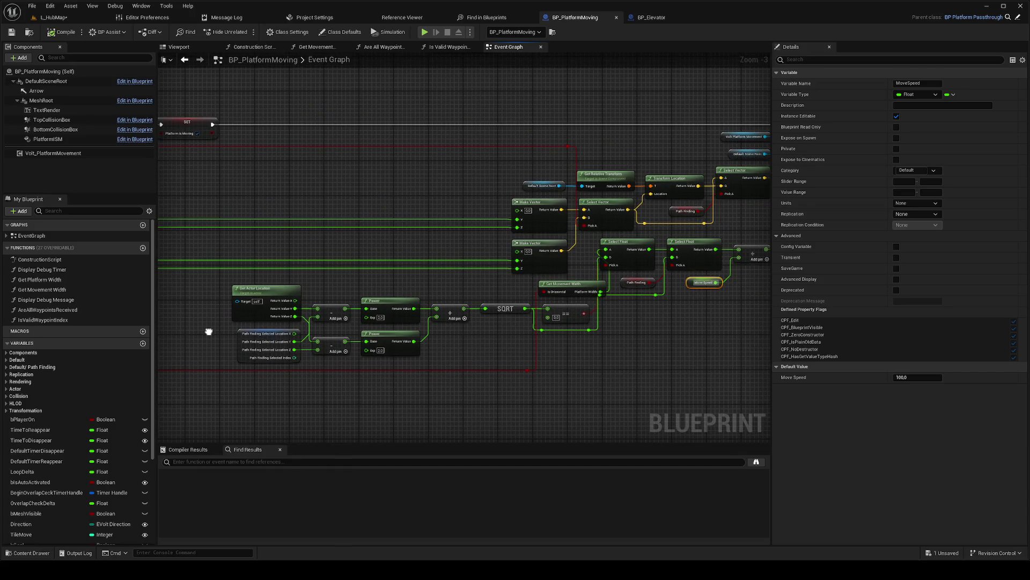
left_click_drag(209, 331, 311, 339)
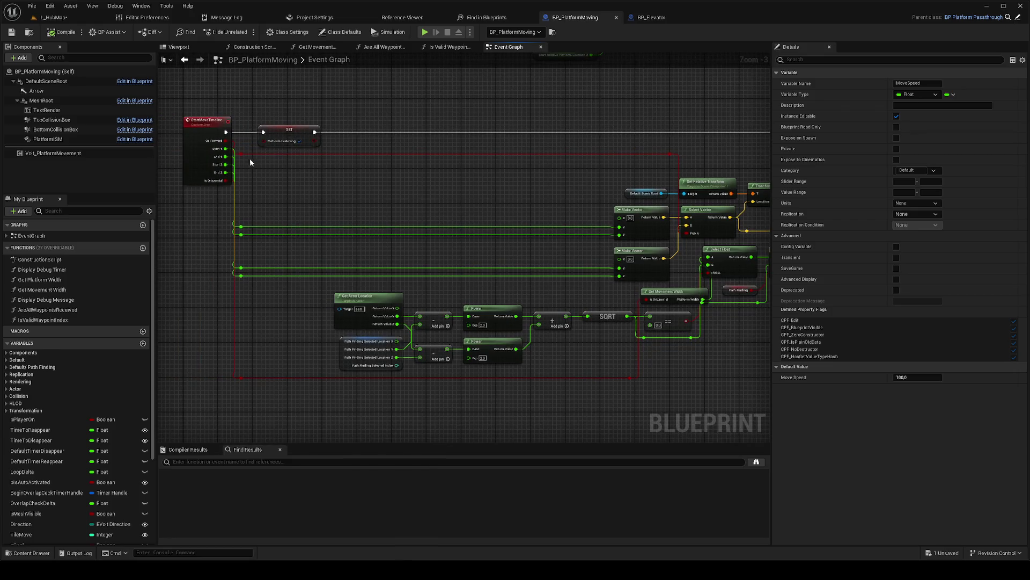
mouse_move(226, 148)
left_mouse_down()
mouse_move(357, 207)
mouse_move(358, 186)
left_mouse_up()
left_click(357, 186)
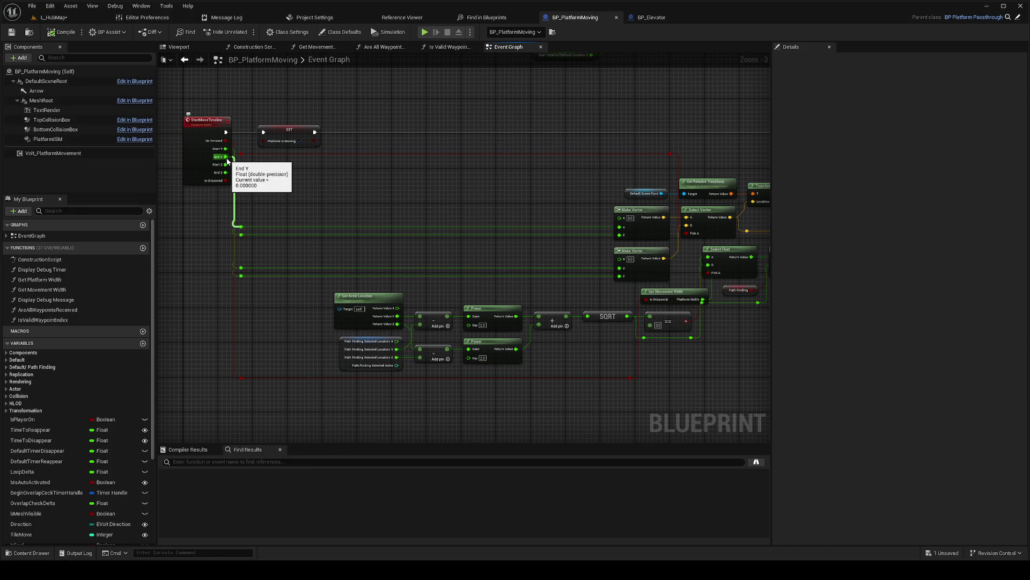
Step: Wire End Y and Start Y into the upper subtraction node, moving Get Actor Location and Path Finding aside
left_click_drag(227, 160, 420, 325)
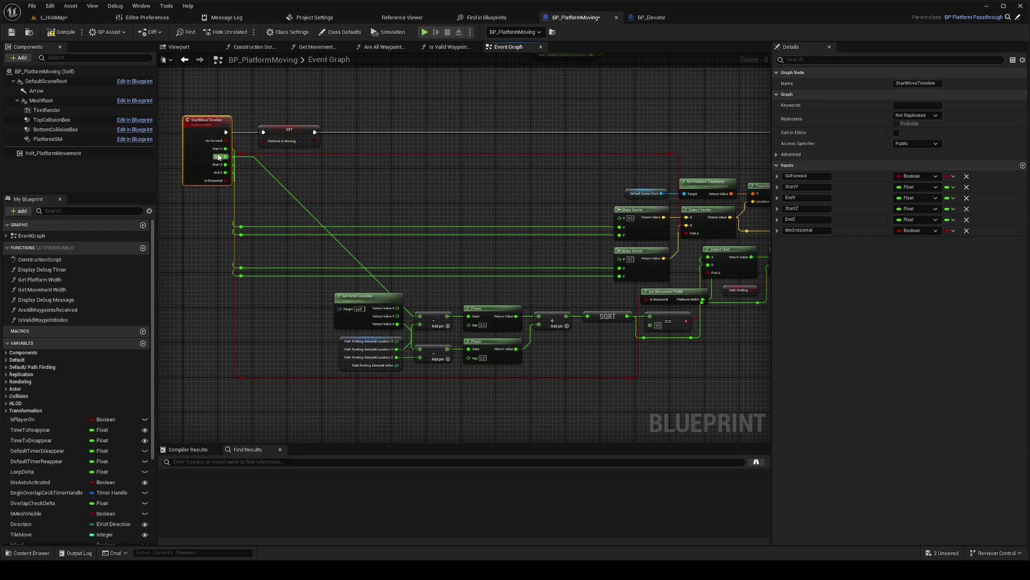
mouse_move(226, 172)
left_mouse_down()
mouse_move(413, 335)
mouse_move(421, 327)
left_mouse_up()
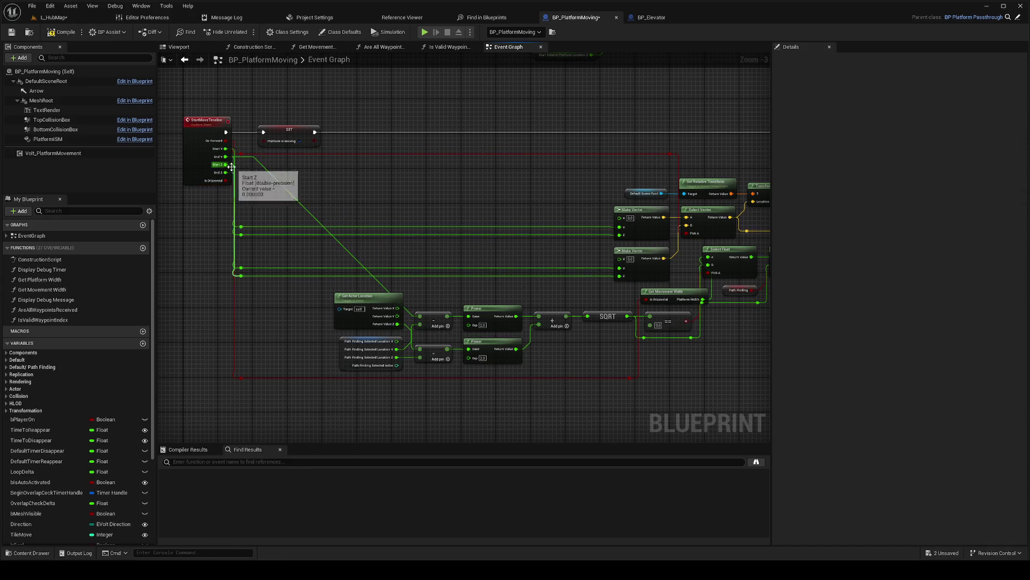
mouse_move(224, 152)
left_mouse_down()
mouse_move(345, 299)
mouse_move(422, 327)
left_mouse_up()
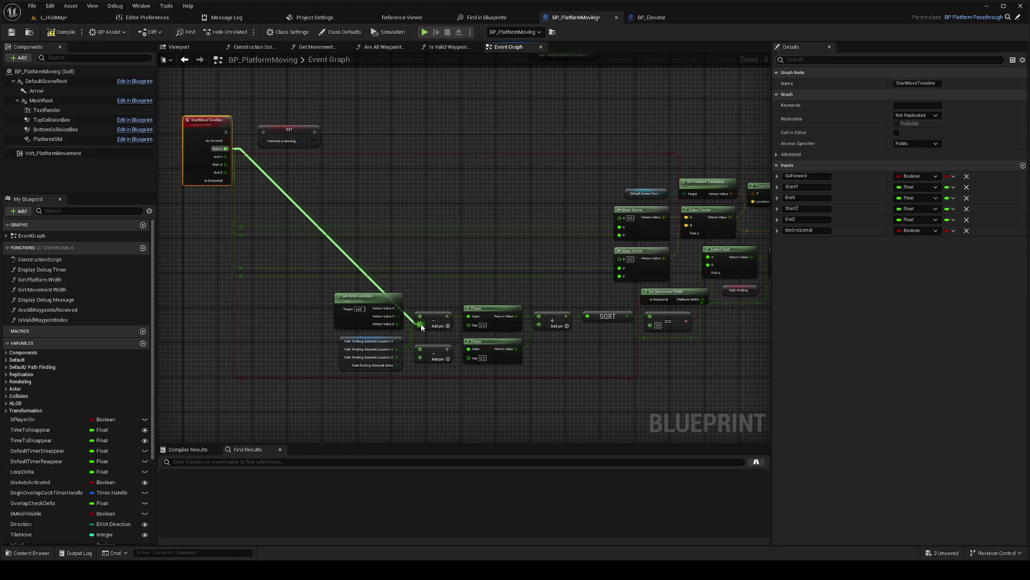
left_click_drag(357, 296, 279, 298)
left_click_drag(379, 336, 318, 334)
Step: Connect Start Z and End Z into the lower subtraction node and nudge the upper node down
left_click_drag(228, 164, 419, 349)
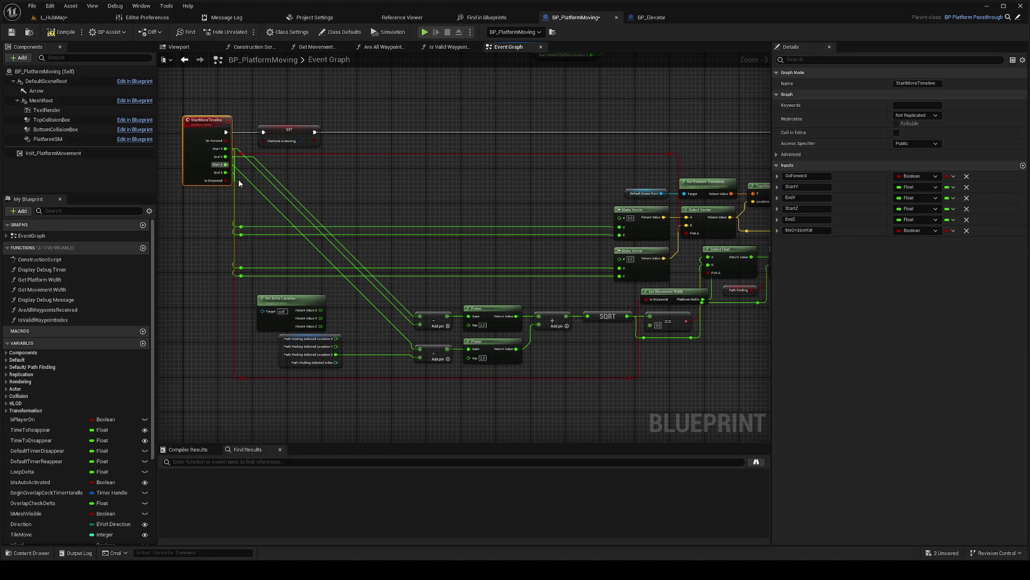
left_click_drag(226, 172, 422, 363)
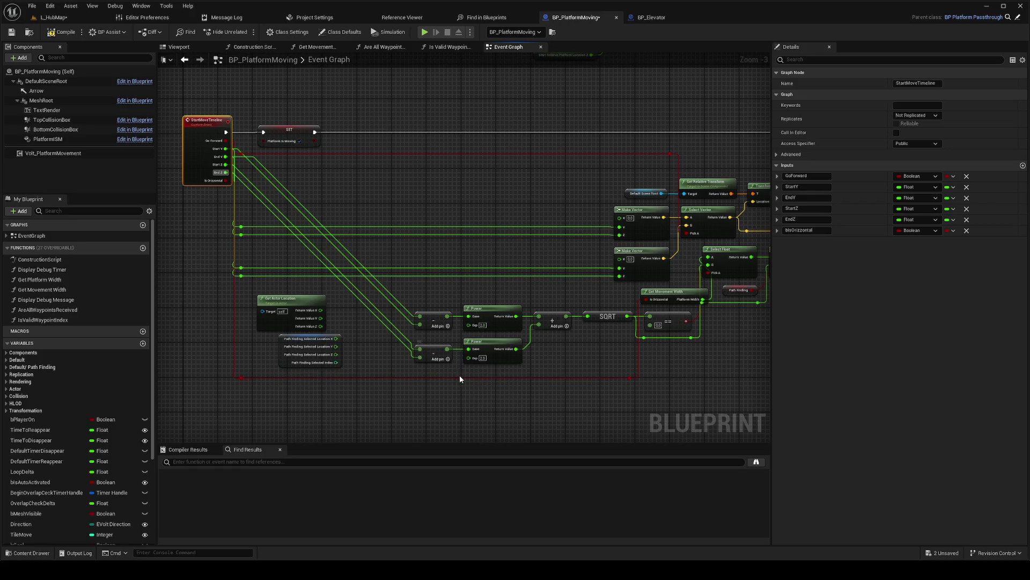
left_click_drag(435, 321, 434, 363)
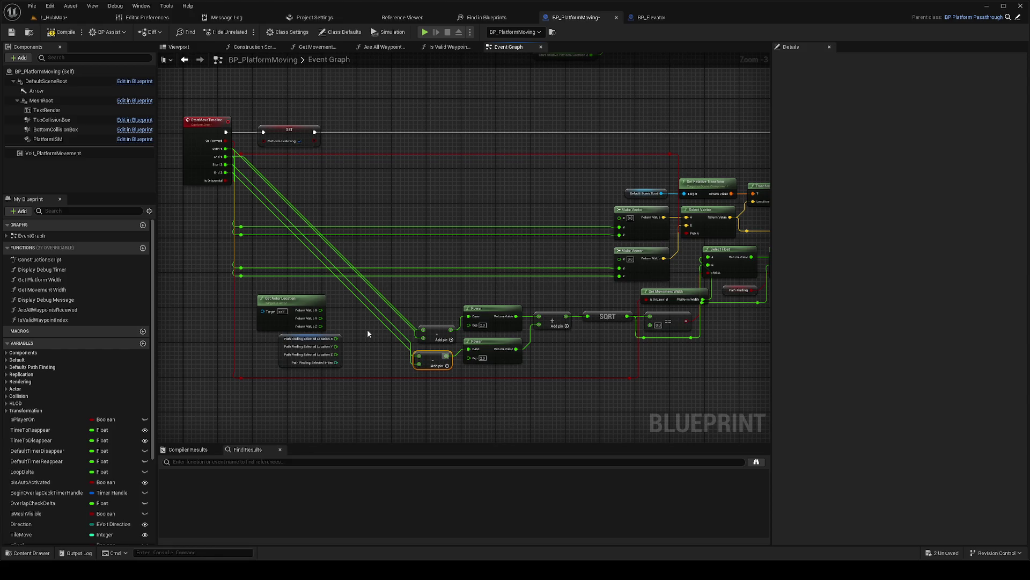
left_click(311, 341)
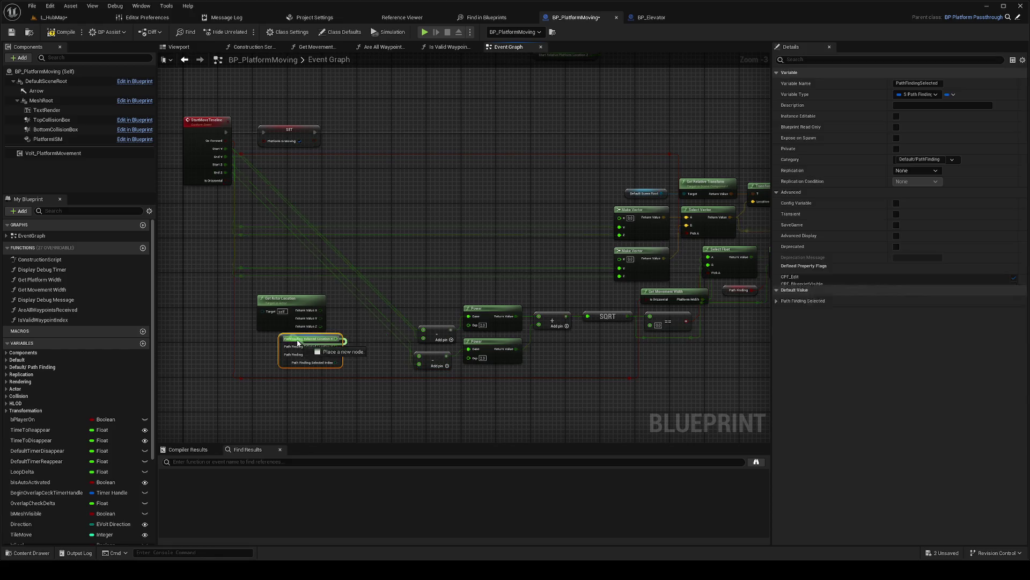
Step: Delete the actor and waypoint location nodes and wire End Y, Start Y and End Z into Make Vector
left_click(263, 328, "shift")
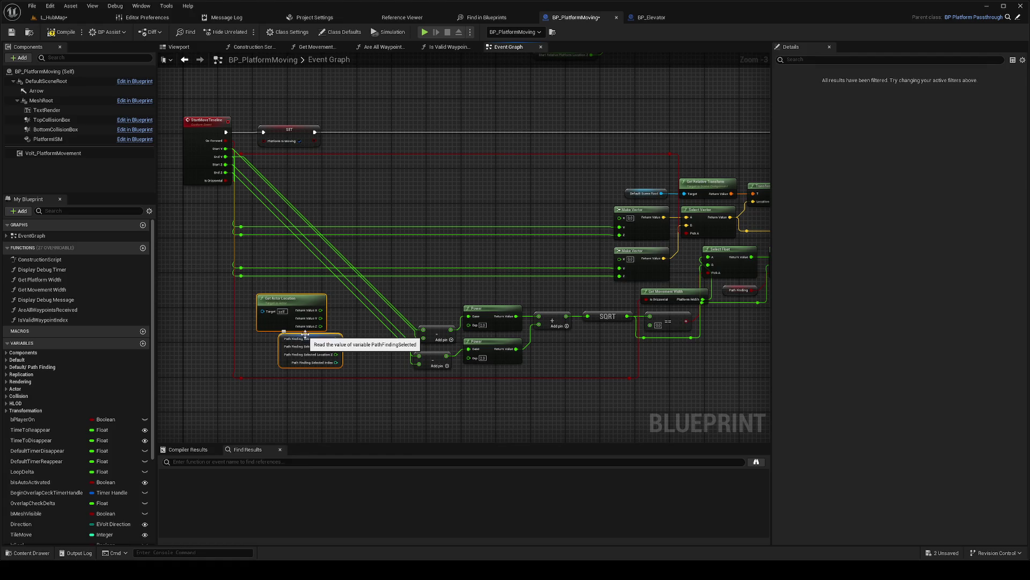
key("Delete")
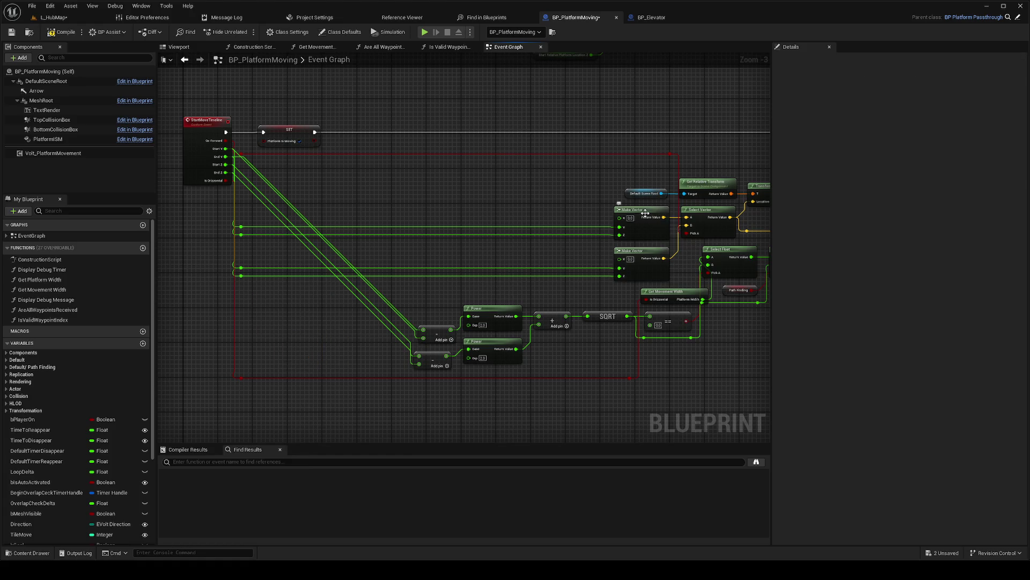
left_click(306, 315)
mouse_move(225, 156)
left_mouse_down()
mouse_move(308, 333)
mouse_move(289, 300)
left_mouse_up()
left_click(212, 161)
mouse_move(226, 148)
left_mouse_down()
mouse_move(285, 303)
mouse_move(307, 327)
left_mouse_up()
mouse_move(225, 172)
left_mouse_down()
mouse_move(290, 204)
mouse_move(313, 339)
mouse_move(299, 349)
left_mouse_up()
Step: Feed Start Y/Z into the lower Make Vector and End Y/Z into the upper one
left_click(292, 302)
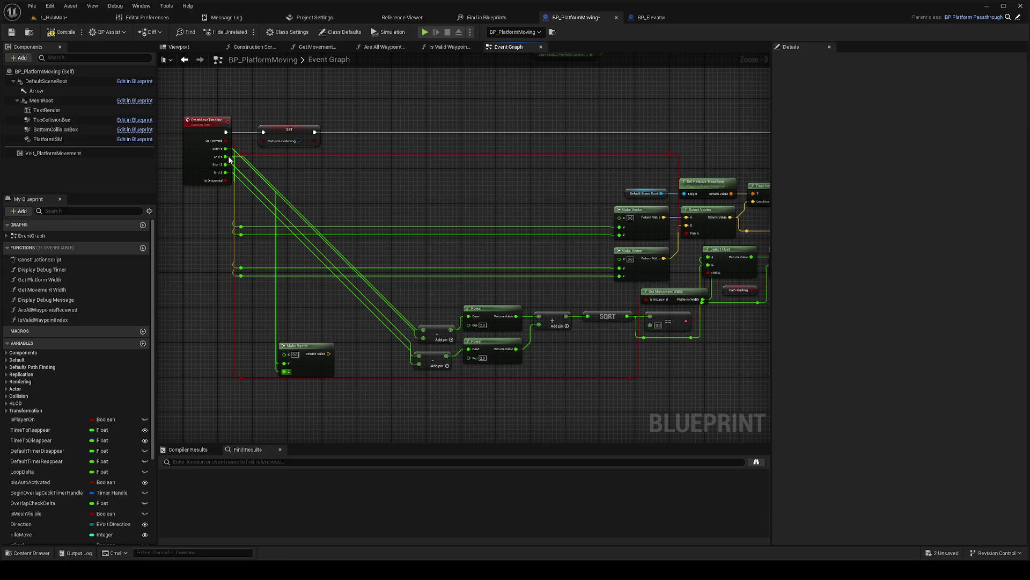
key("ctrl+z")
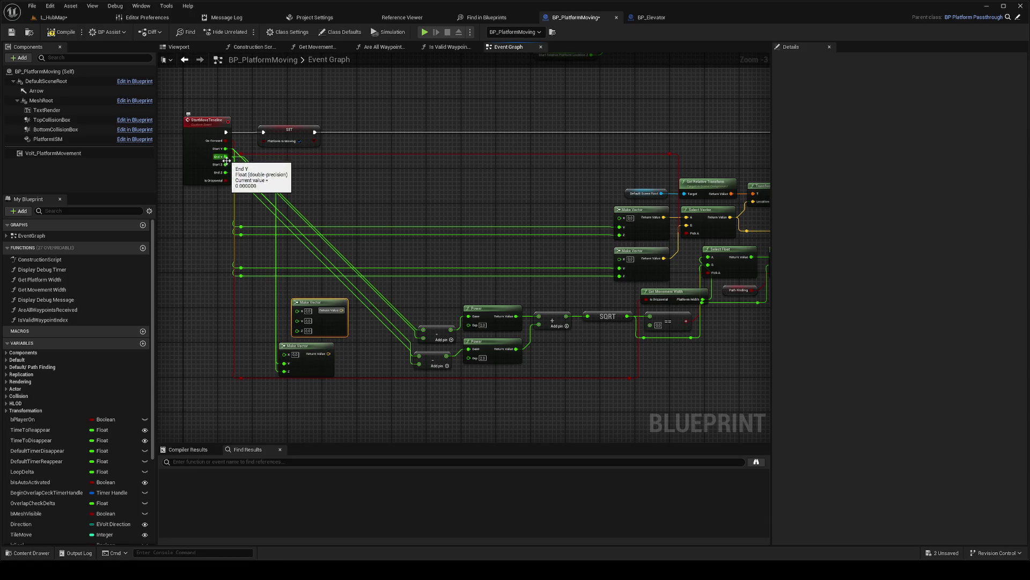
left_click_drag(225, 164, 299, 330)
left_click_drag(225, 149, 278, 364)
left_click_drag(226, 156, 296, 325)
mouse_move(225, 172)
left_mouse_down()
mouse_move(288, 322)
mouse_move(357, 329)
mouse_move(363, 352)
left_mouse_up()
Step: Subtract the two vectors with a vector Subtract node, deleting the old Power, subtract and add nodes
type("subtract")
left_click(391, 405)
mouse_move(427, 303)
left_mouse_down()
mouse_move(478, 360)
mouse_move(540, 369)
mouse_move(510, 349)
mouse_move(427, 348)
mouse_move(601, 339)
left_mouse_up()
key("Delete")
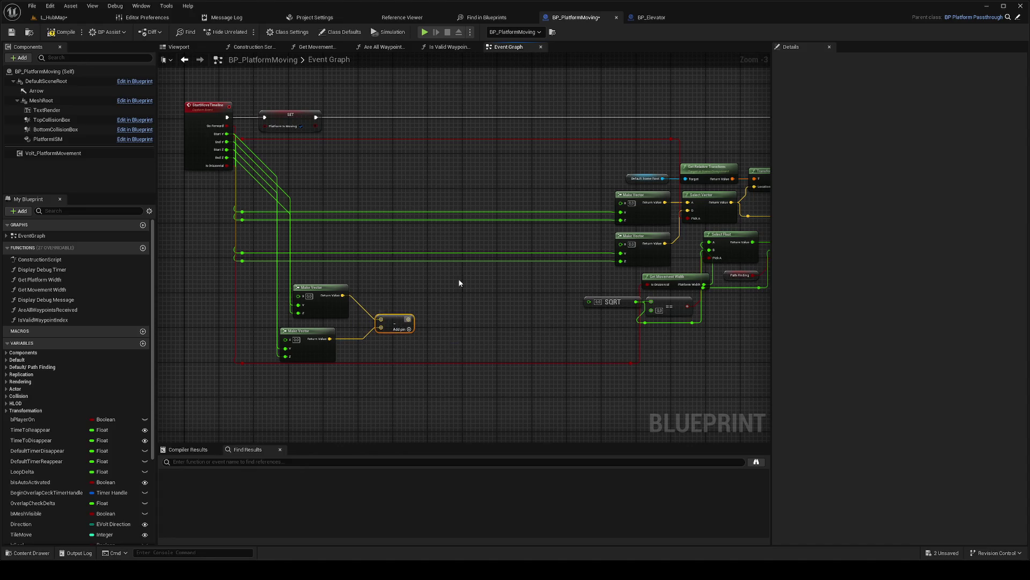
Step: Add a vector Divide with a double float divisor and a Move Speed getter
left_click_drag(408, 319, 441, 320)
type("-")
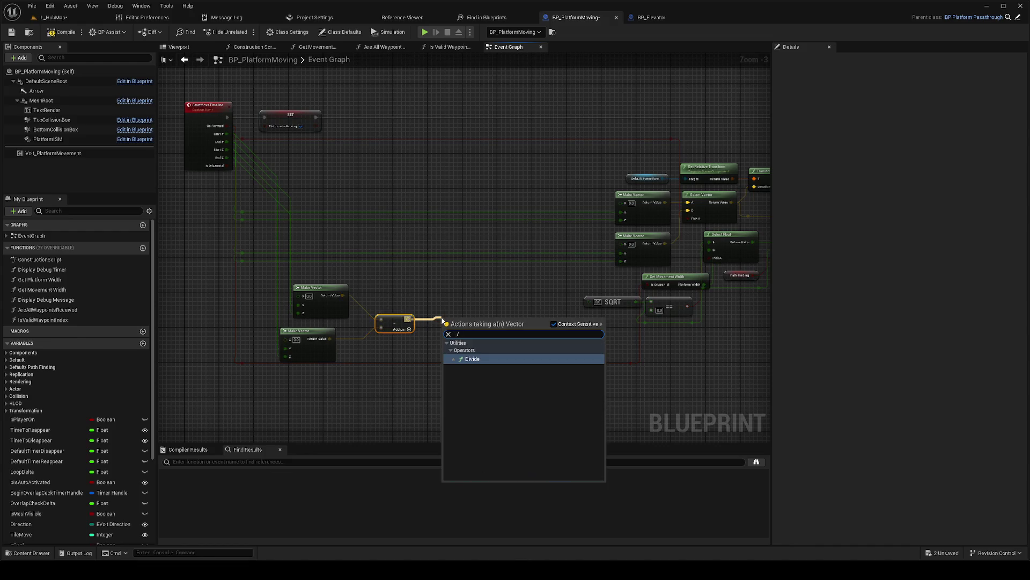
key("Return")
right_click(446, 329)
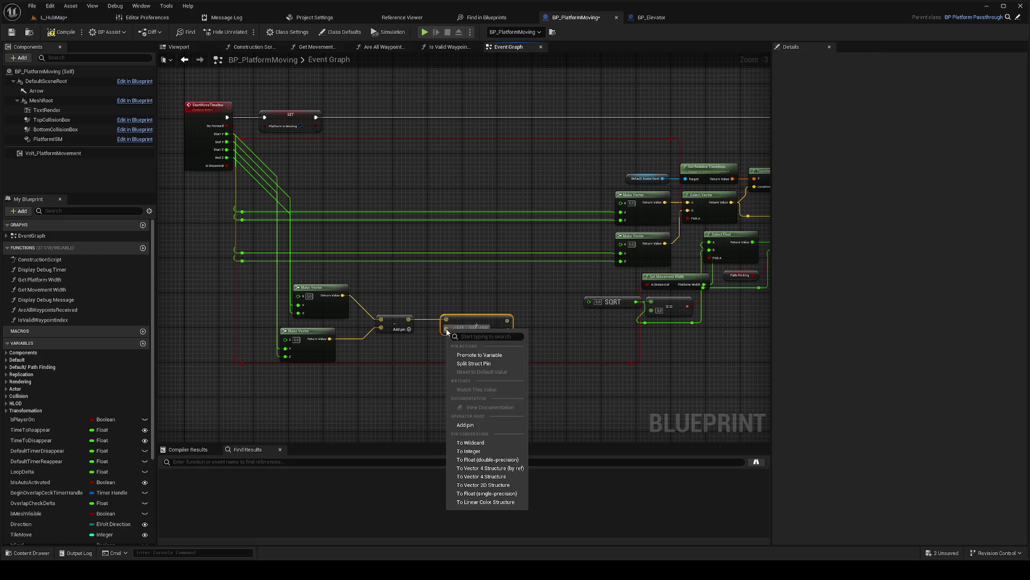
left_click(487, 460)
left_click(647, 296)
key("ctrl+v")
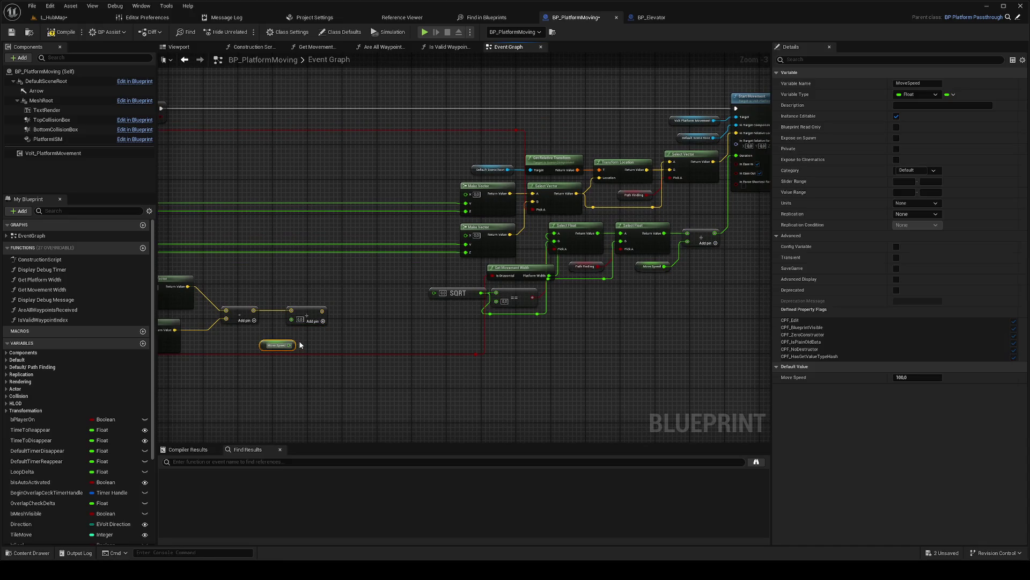
left_click_drag(291, 345, 291, 320)
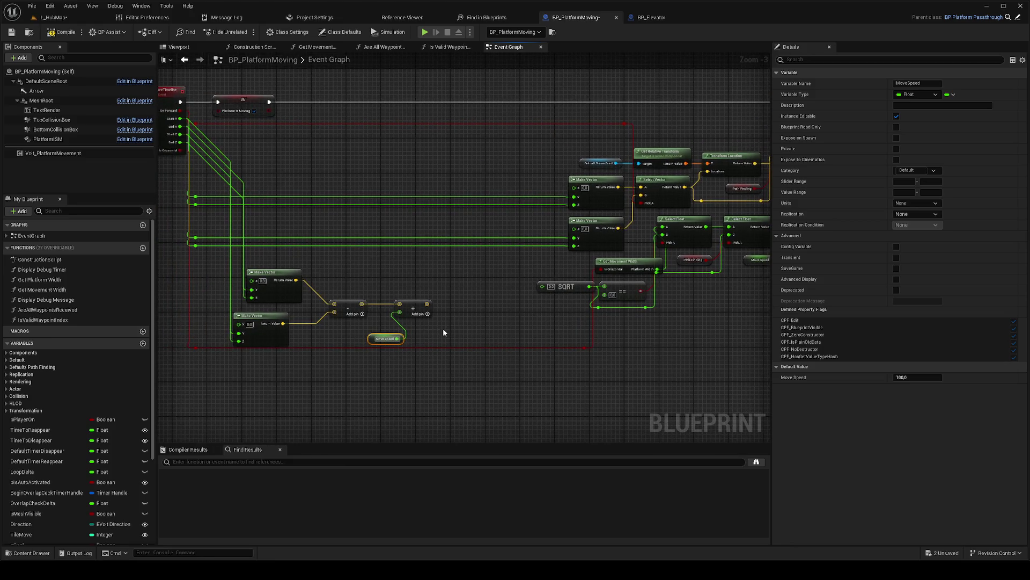
left_click_drag(465, 315, 398, 341)
left_click(417, 303)
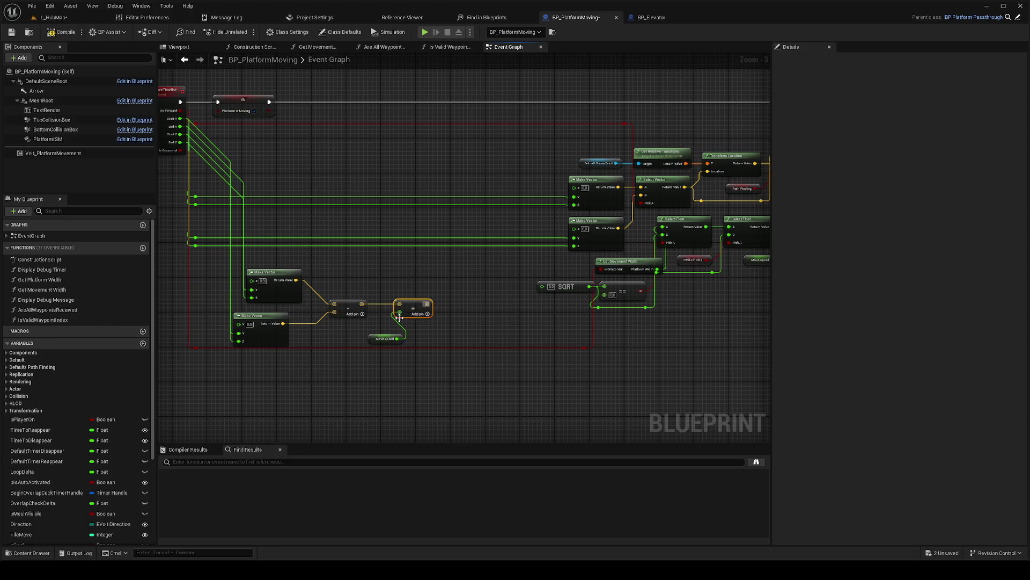
Step: Take the Vector Length of the difference and divide it by Move Speed
left_click_drag(362, 304, 387, 307)
type("leng")
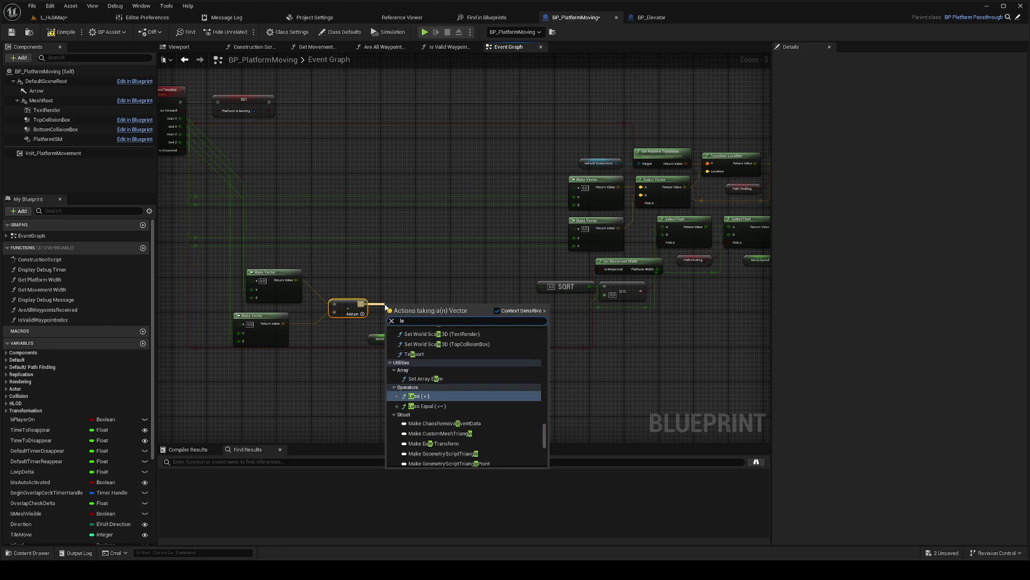
key("Return")
left_click_drag(424, 314, 460, 319)
type("/")
key("Return")
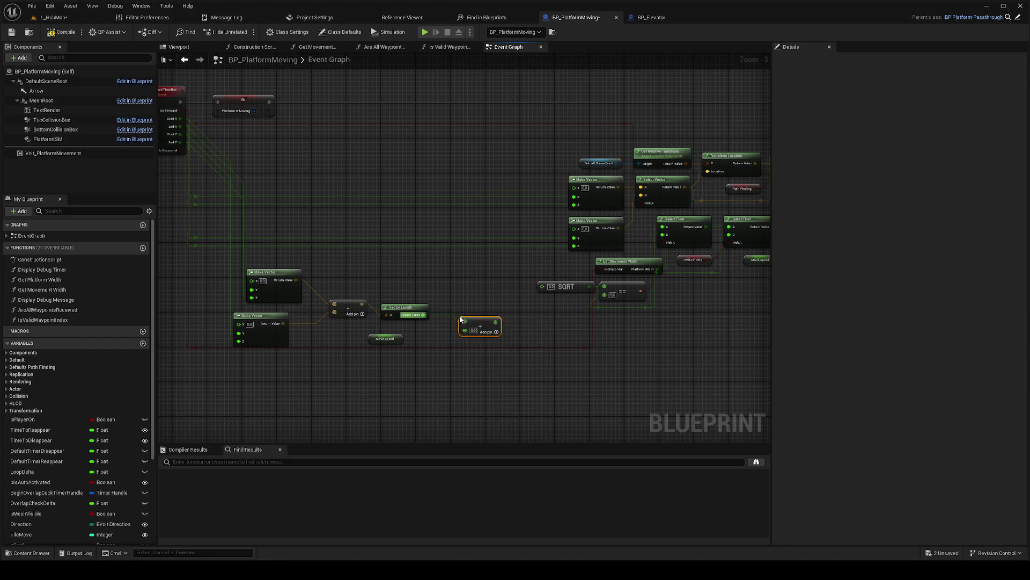
mouse_move(397, 339)
left_mouse_down()
mouse_move(493, 324)
mouse_move(869, 340)
mouse_move(707, 279)
mouse_move(719, 149)
left_mouse_up()
Step: Compile, reconnect the division result to Start Movement's Duration, and compile again
left_click(63, 32)
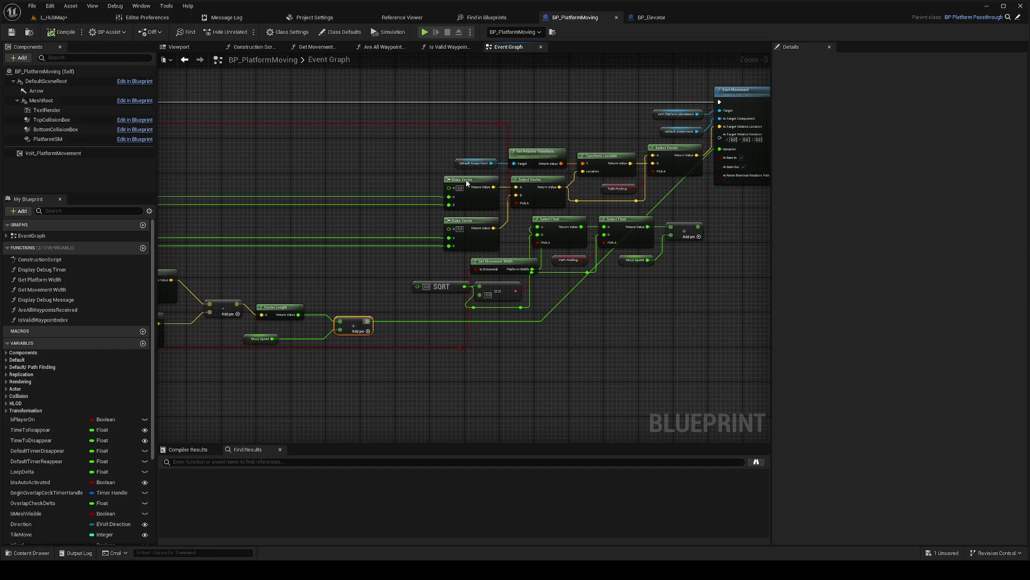
mouse_move(720, 149)
left_mouse_down()
mouse_move(538, 323)
mouse_move(694, 196)
mouse_move(720, 150)
left_mouse_up()
left_click(62, 32)
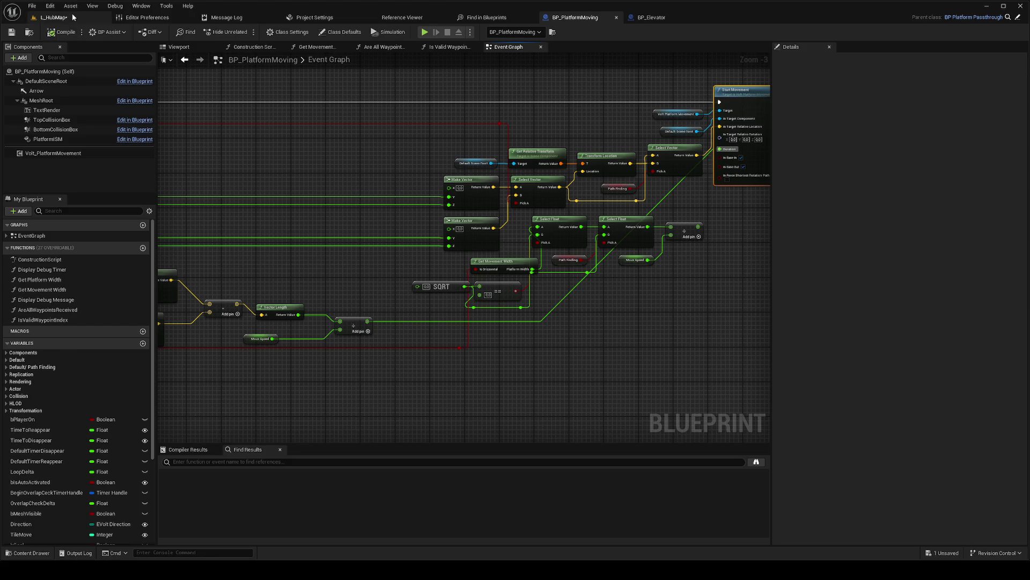
Step: Play-test L_HubMap, jumping on the moving platform (duration 2.75s over distance 550), then stop
left_click(74, 17)
right_click(494, 332)
left_click(488, 315)
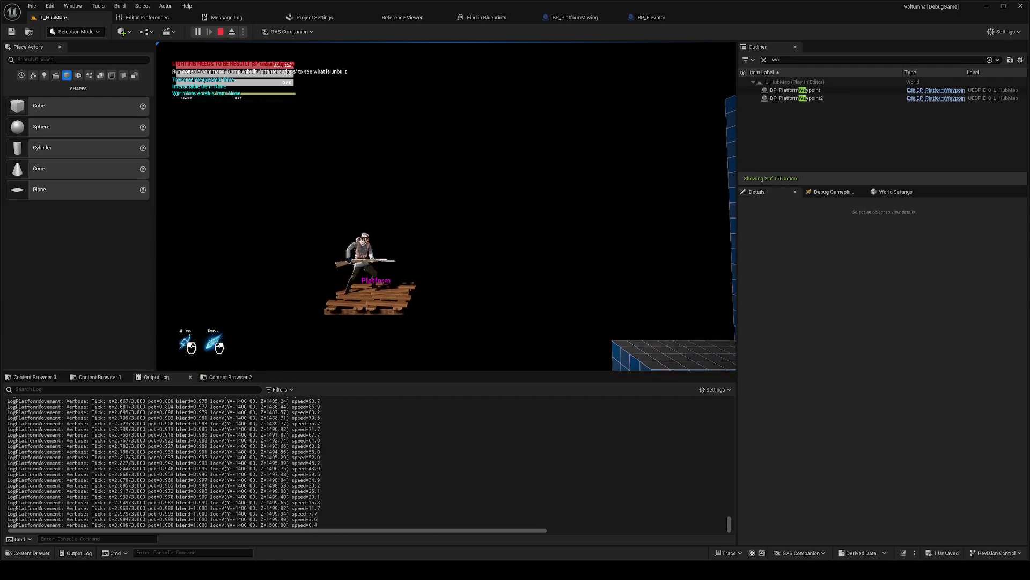
key("shift+F1")
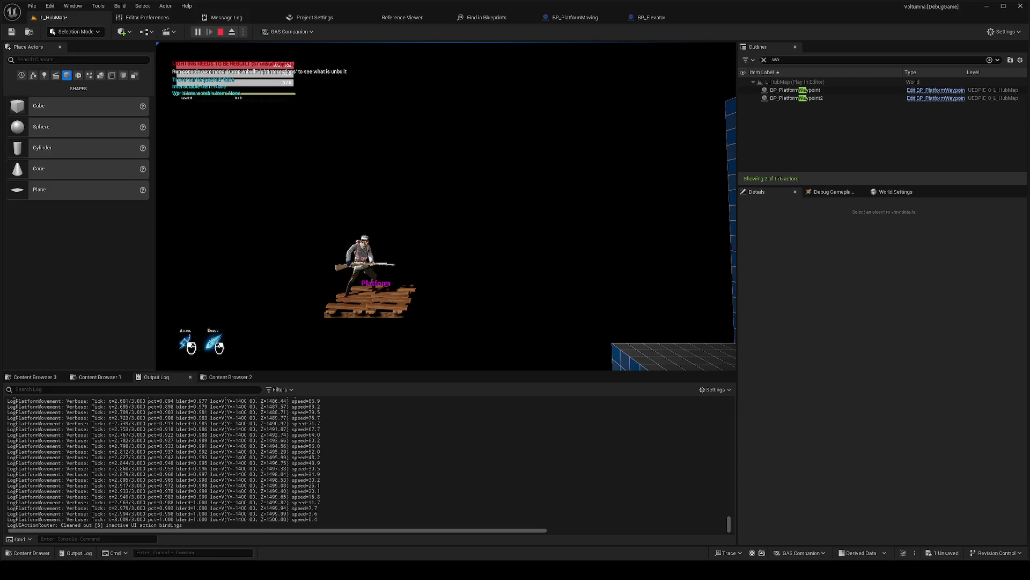
left_click(603, 279)
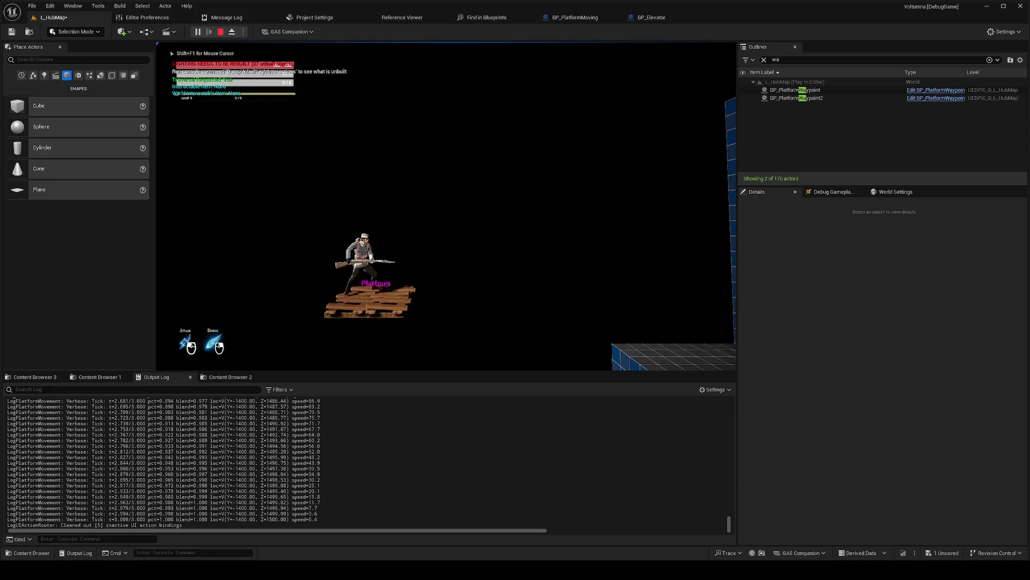
key("space")
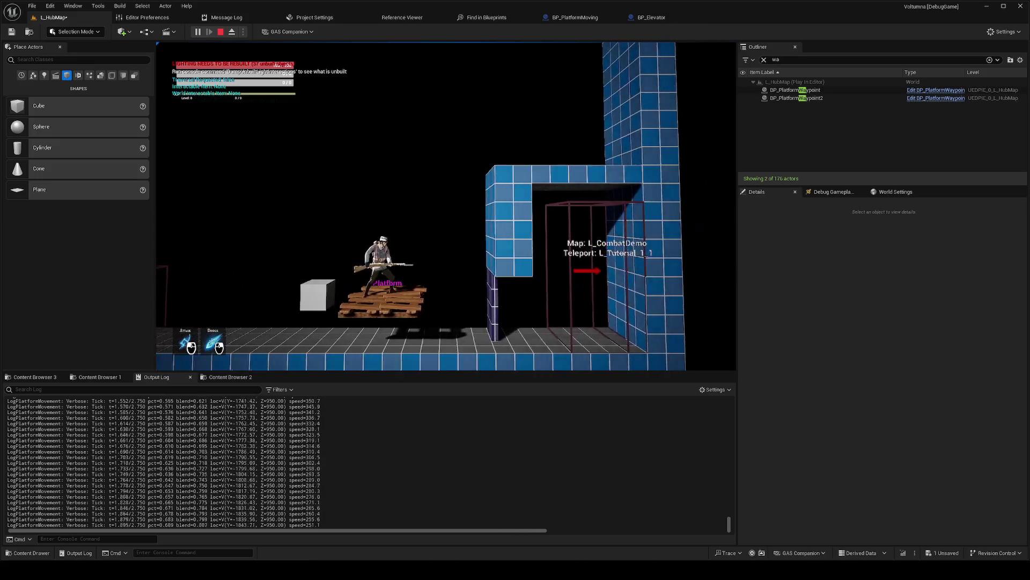
key("space")
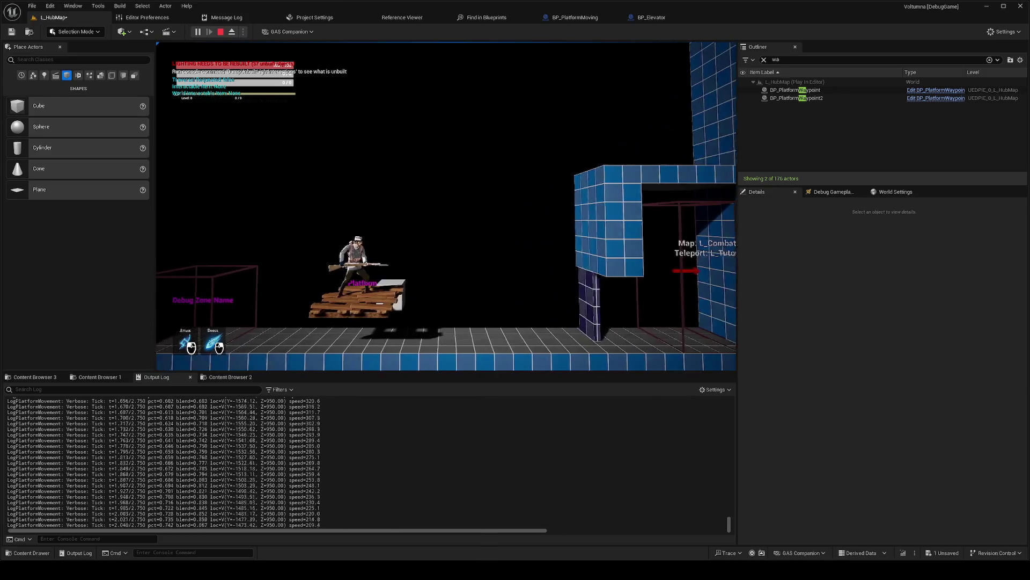
key("space")
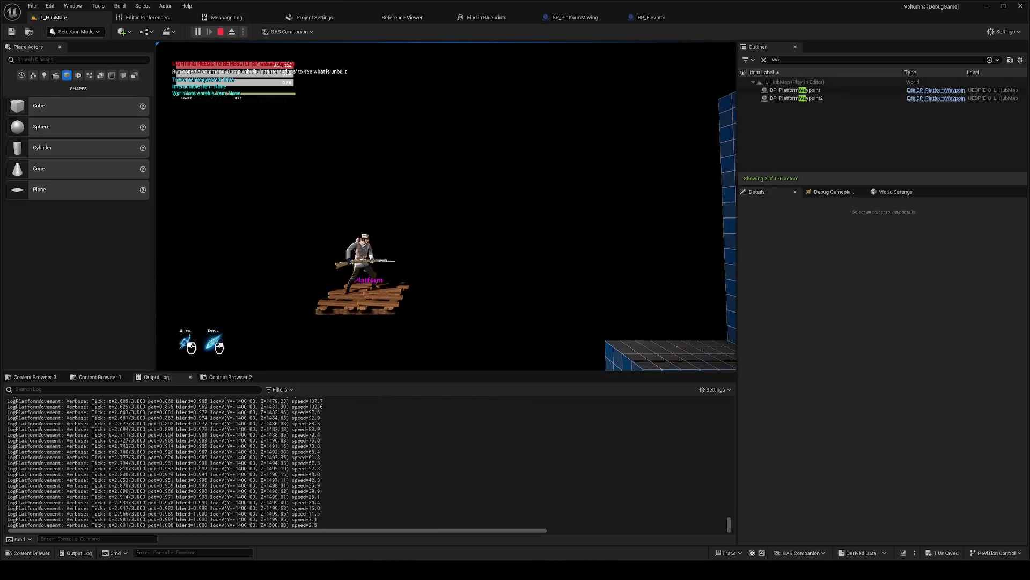
key("space")
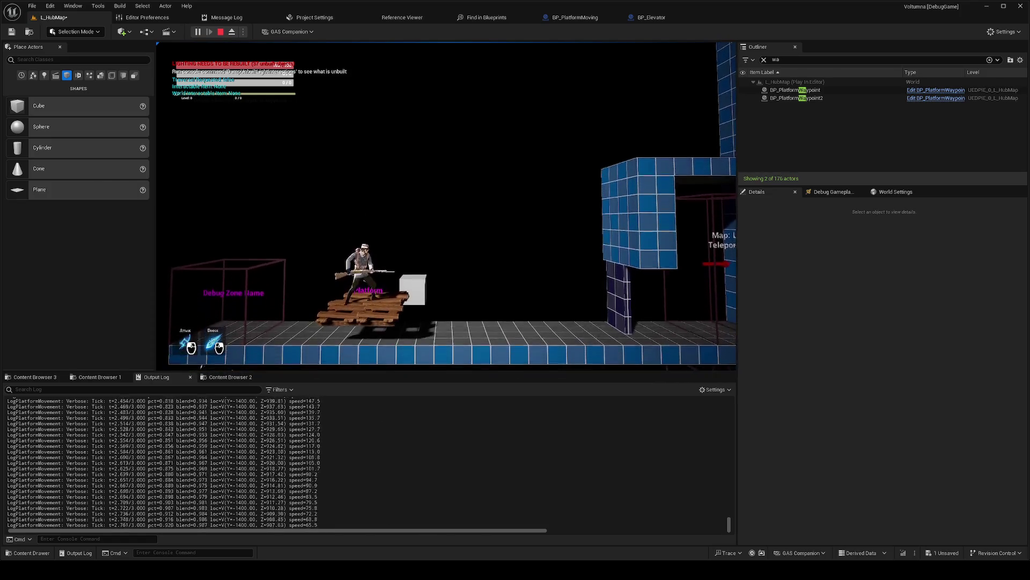
key("Escape")
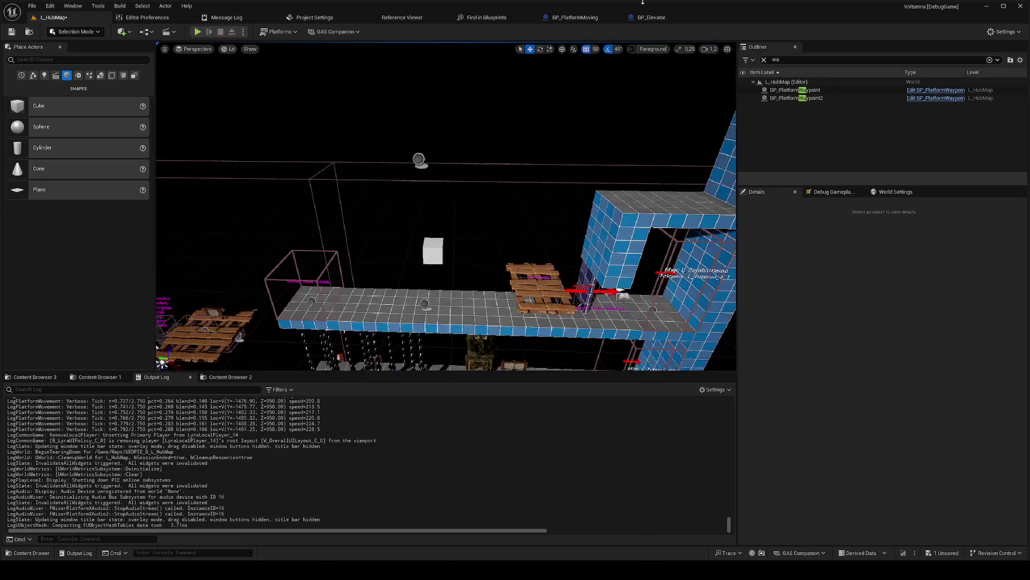
Step: Add a less-or-equal comparison on the Add node's result with threshold 0.5
left_click(647, 17)
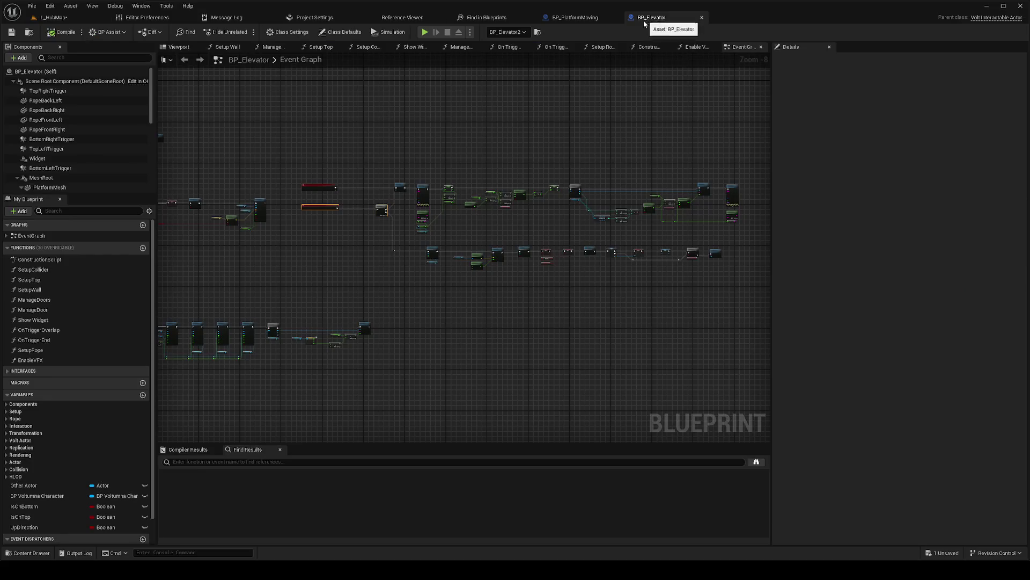
left_click(576, 20)
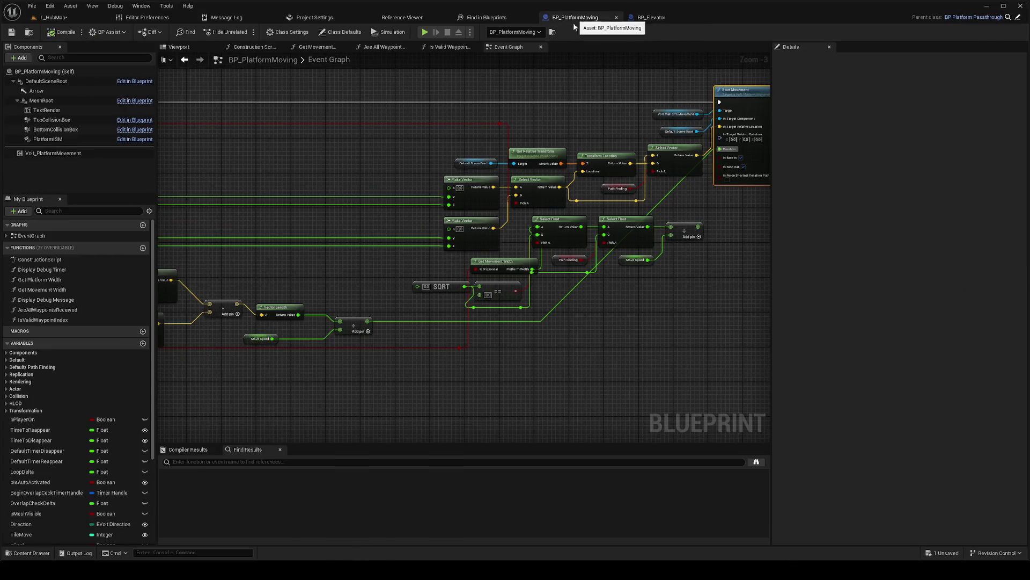
mouse_move(634, 279)
left_mouse_down()
mouse_move(629, 258)
mouse_move(641, 262)
left_mouse_up()
left_click_drag(579, 304, 663, 287)
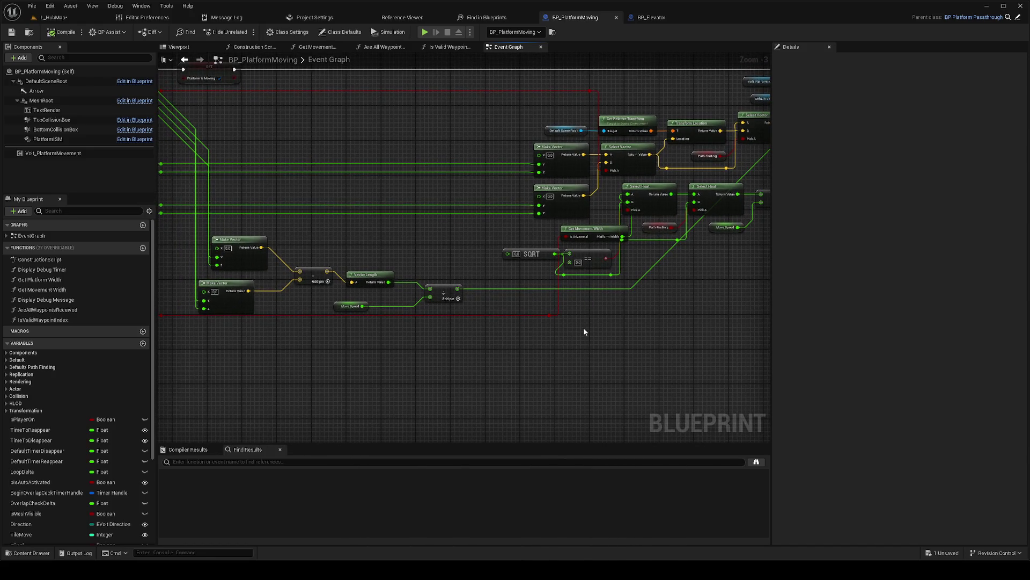
left_click_drag(594, 314, 382, 372)
mouse_move(245, 346)
left_mouse_down()
mouse_move(513, 341)
mouse_move(472, 323)
mouse_move(527, 323)
left_mouse_up()
type("z")
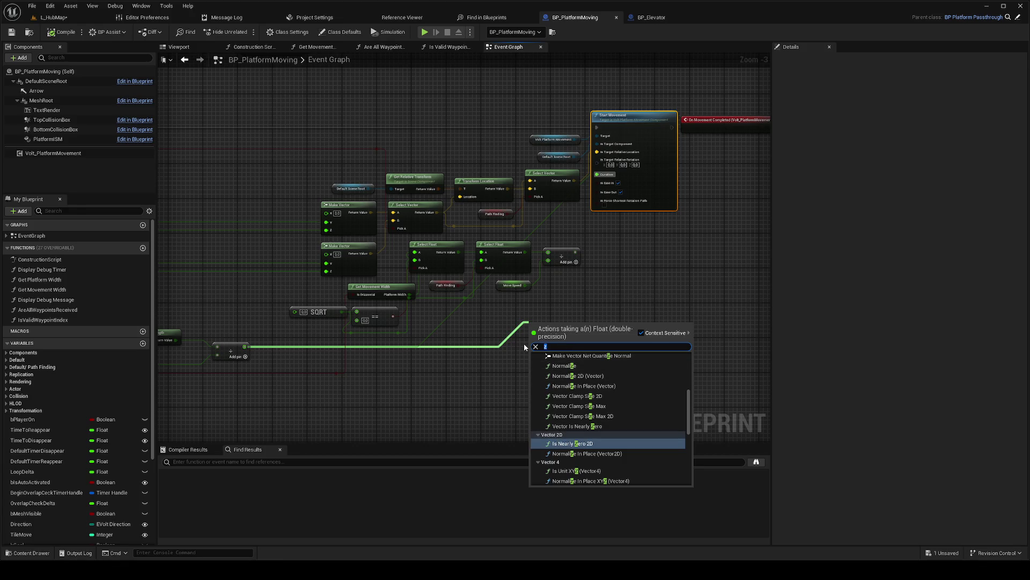
type("<=")
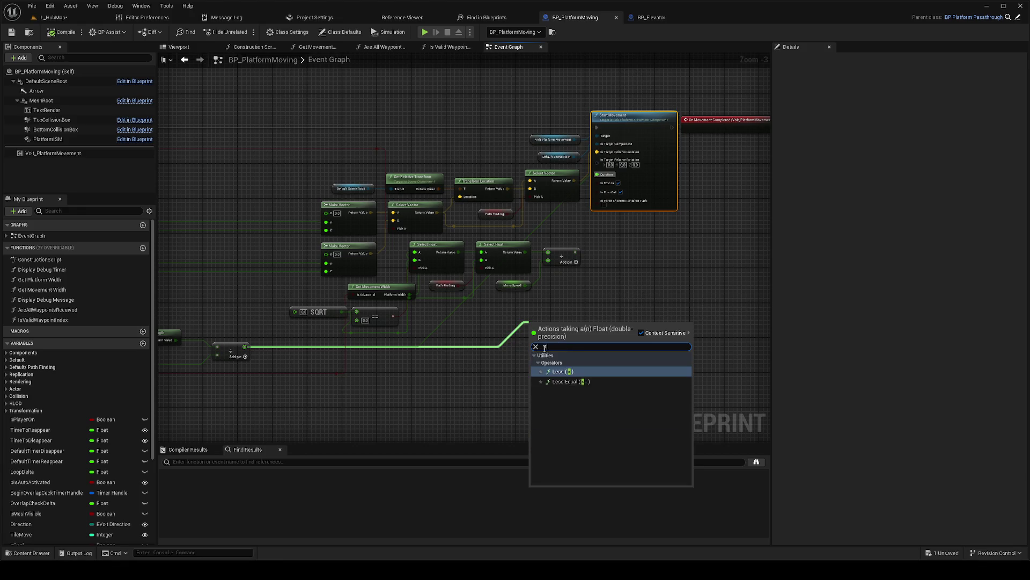
key("Return")
left_click(540, 334)
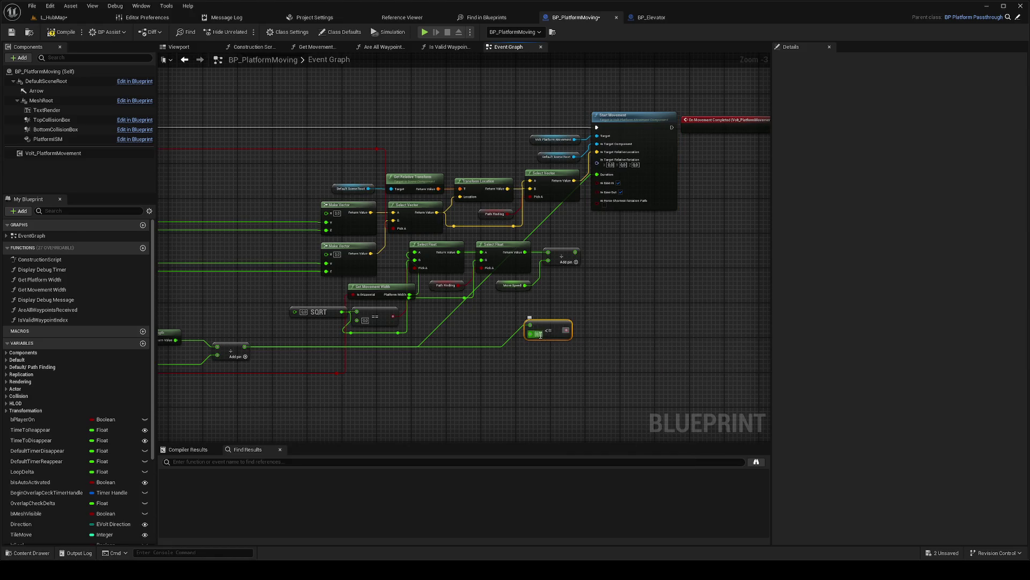
left_click(540, 334)
key("Return")
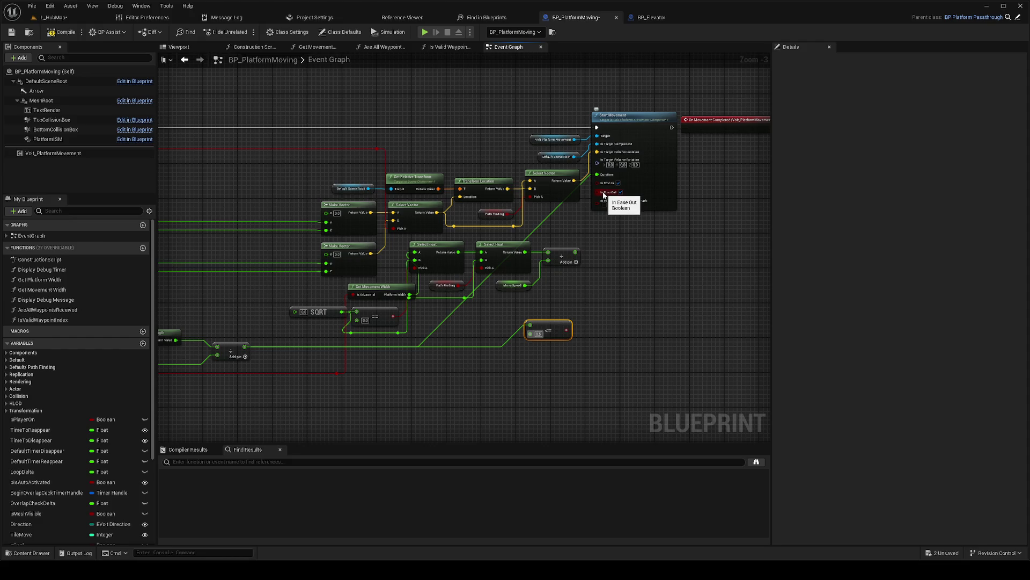
Step: Search for a Select Float or Boolean node from In Ease Out, then dismiss without adding
left_click_drag(602, 193, 593, 309)
type("se")
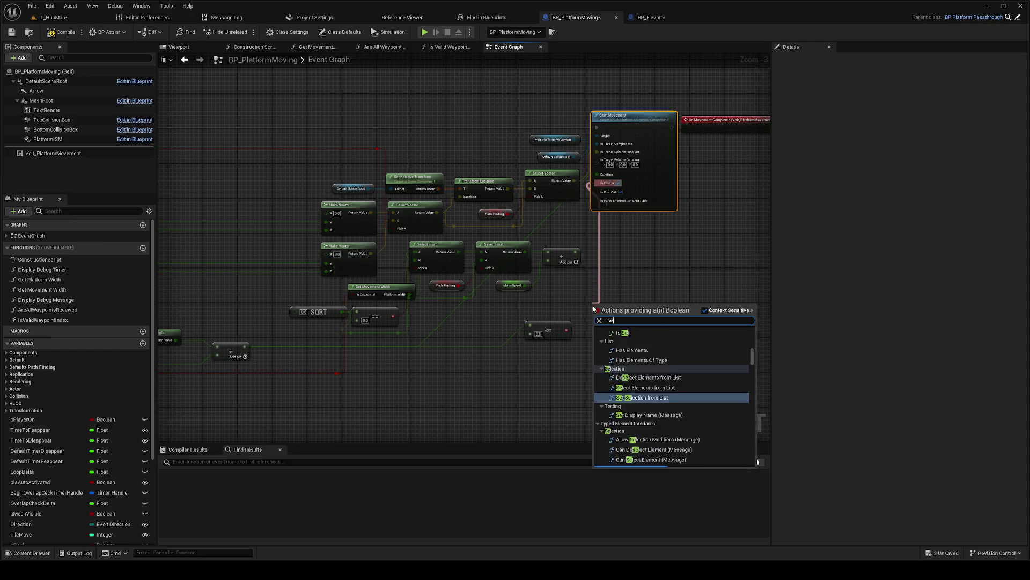
type("lect fl")
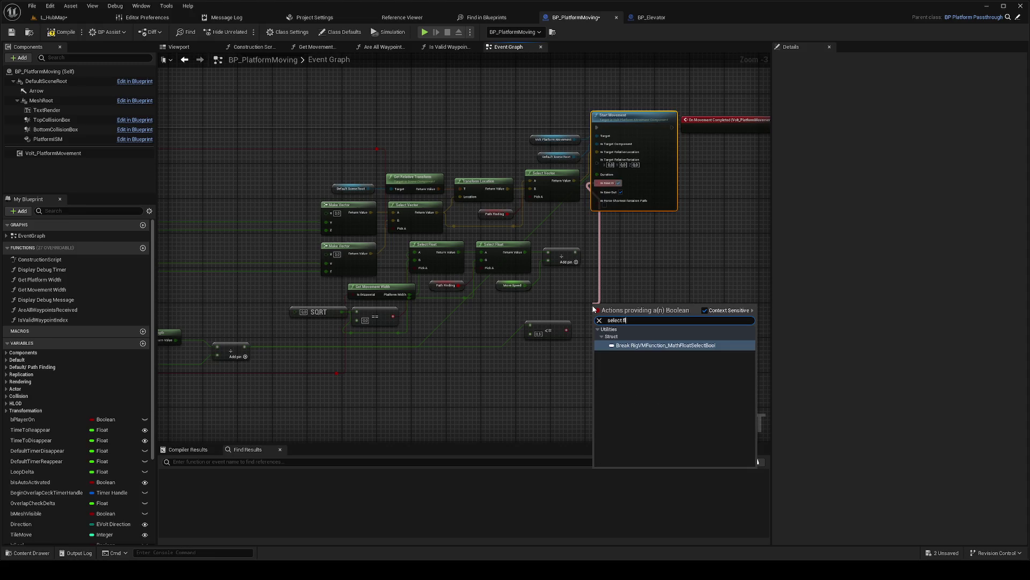
key("BackSpace")
key("BackSpace")
key("BackSpace")
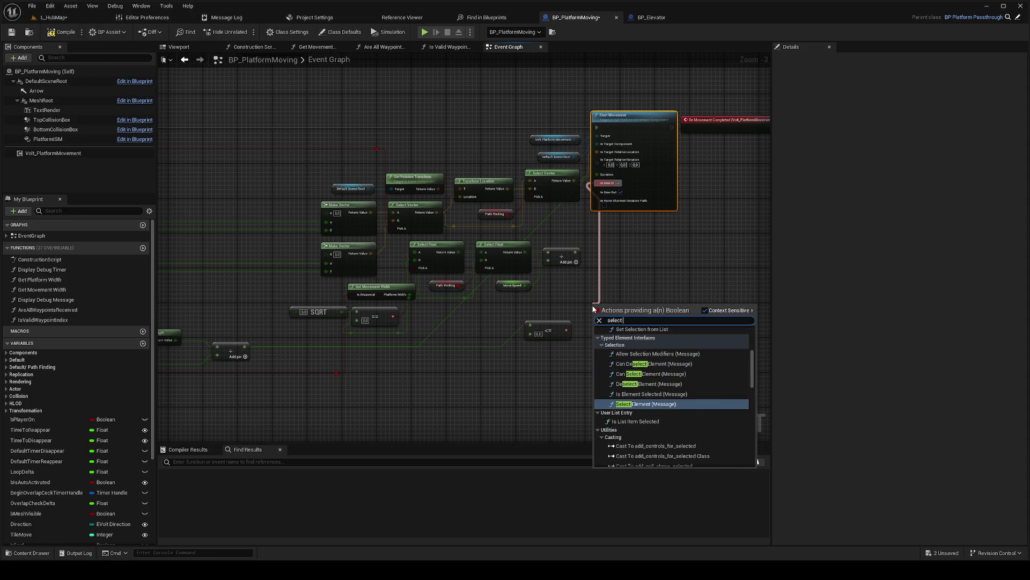
type(" bool")
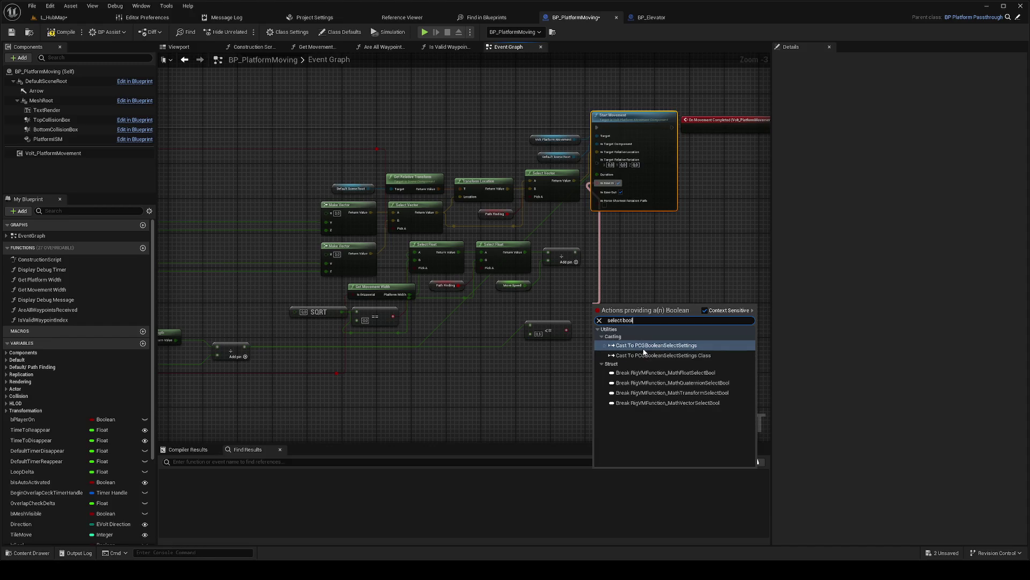
key("Escape")
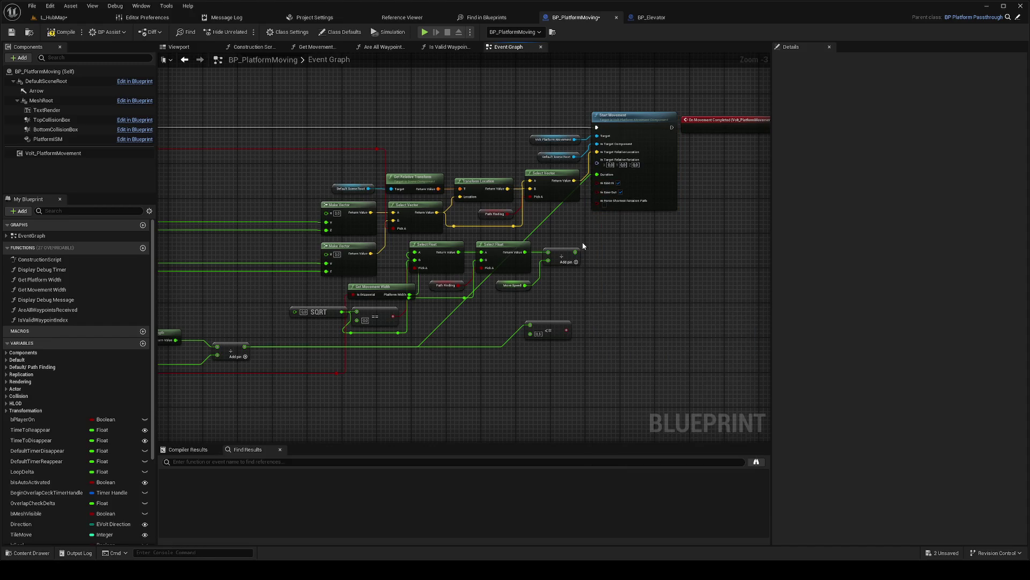
Step: Add a greater-than node with B of 0.1 and wire its result into In Ease Out
mouse_move(564, 330)
left_mouse_down()
mouse_move(580, 316)
mouse_move(532, 324)
mouse_move(526, 357)
left_mouse_up()
type(">")
left_click(557, 404)
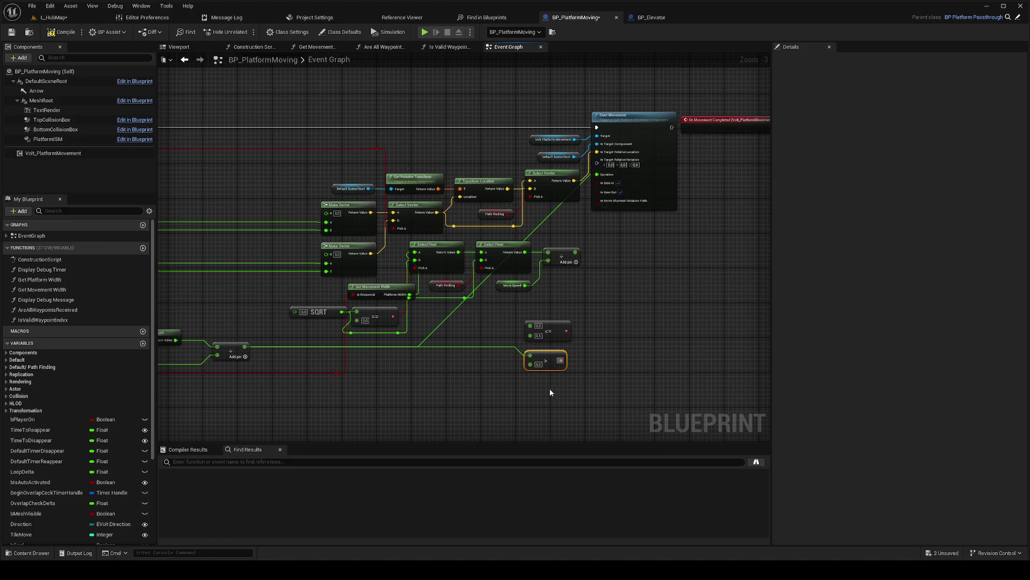
mouse_move(524, 377)
left_mouse_down()
mouse_move(626, 370)
mouse_move(563, 371)
left_mouse_up()
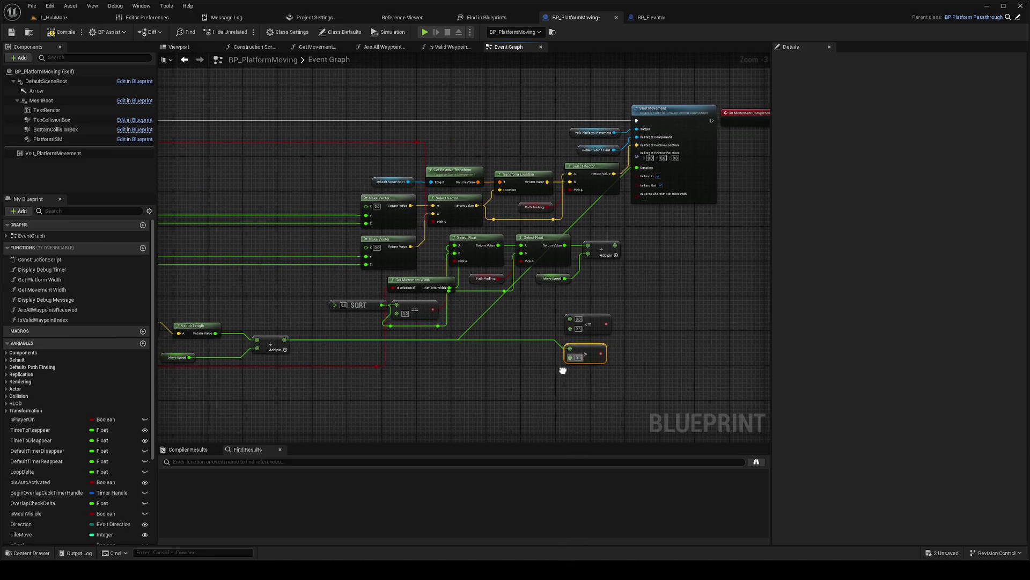
left_click(578, 358)
type("0.1")
mouse_move(601, 354)
left_mouse_down()
mouse_move(646, 218)
mouse_move(639, 185)
mouse_move(608, 356)
left_mouse_up()
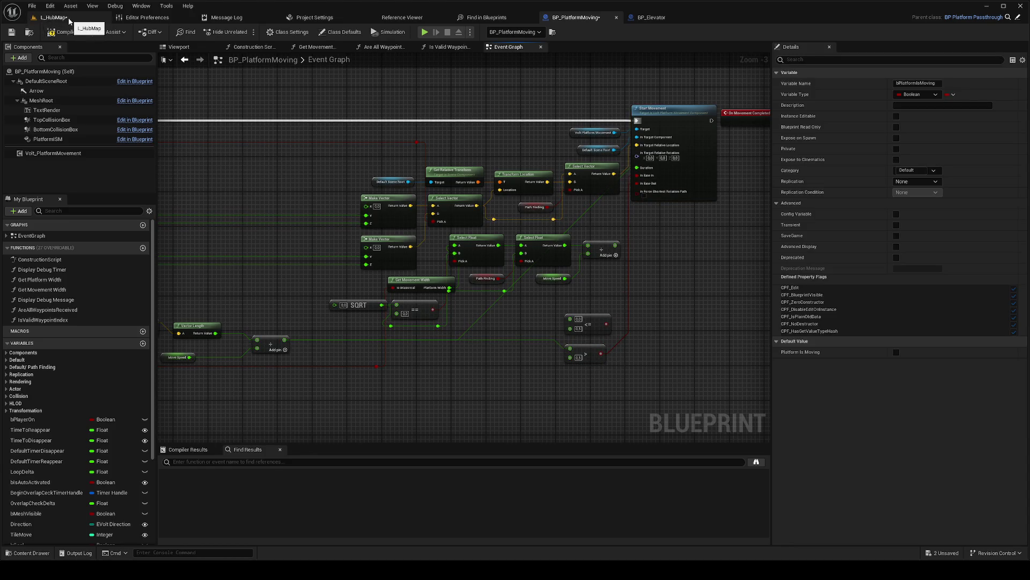
Step: Save the blueprint and Play From Here in L_HubMap, then release the mouse
key("ctrl+s")
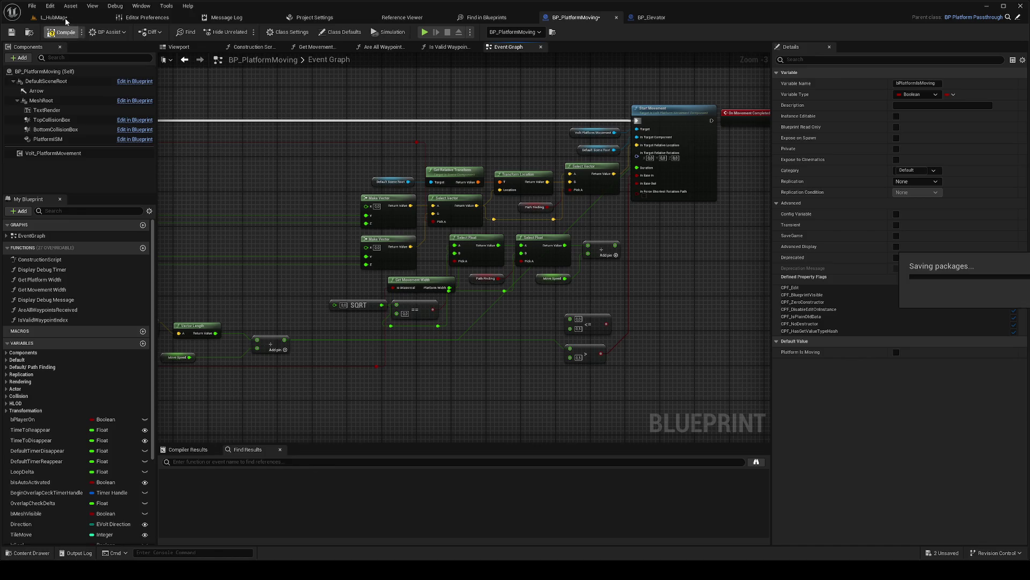
left_click(66, 20)
right_click(442, 332)
left_click(452, 330)
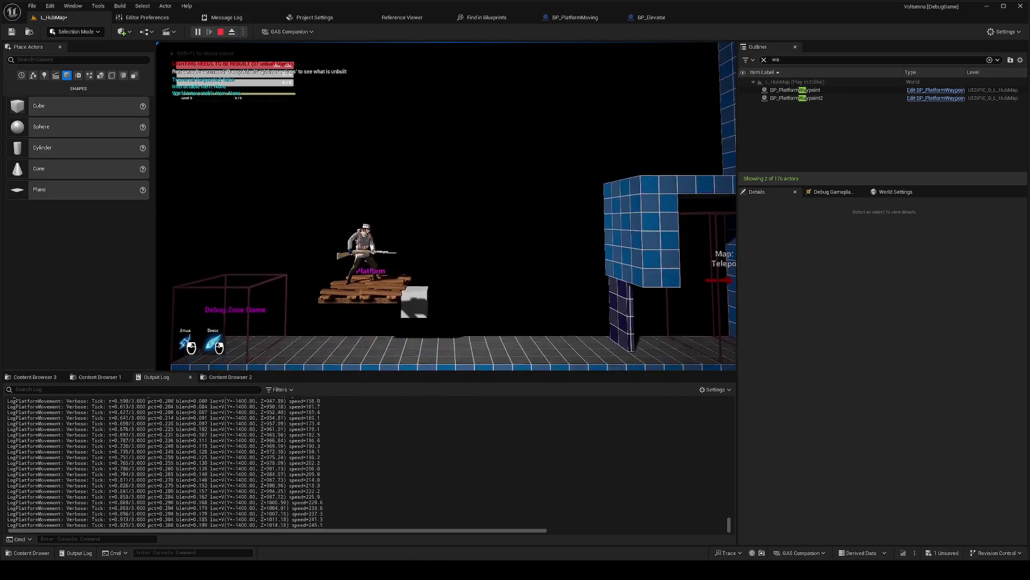
key("shift+F1")
Step: Put an F9 breakpoint on Start Movement and Play From Here again in L_HubMap
left_click(662, 19)
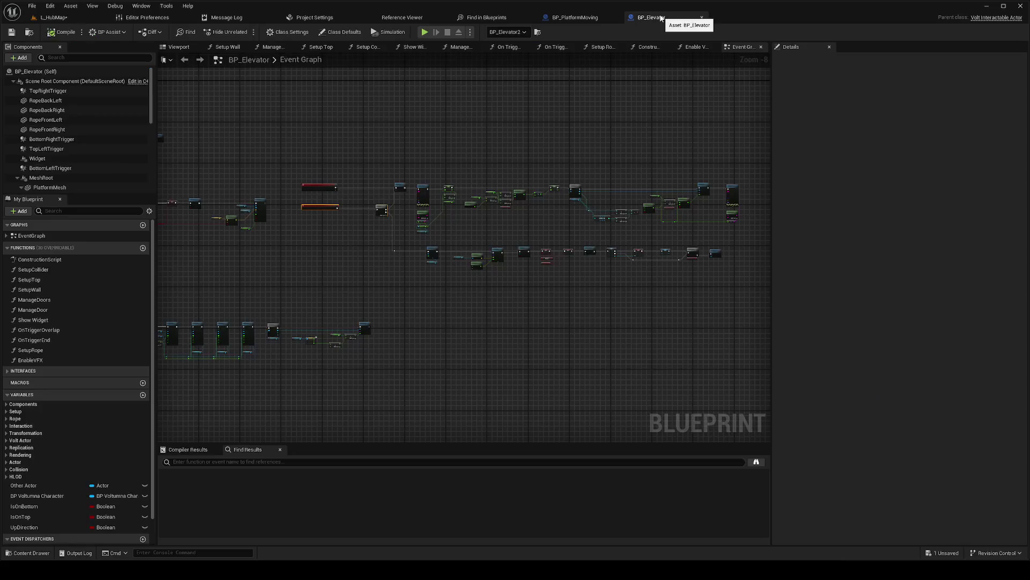
left_click(559, 23)
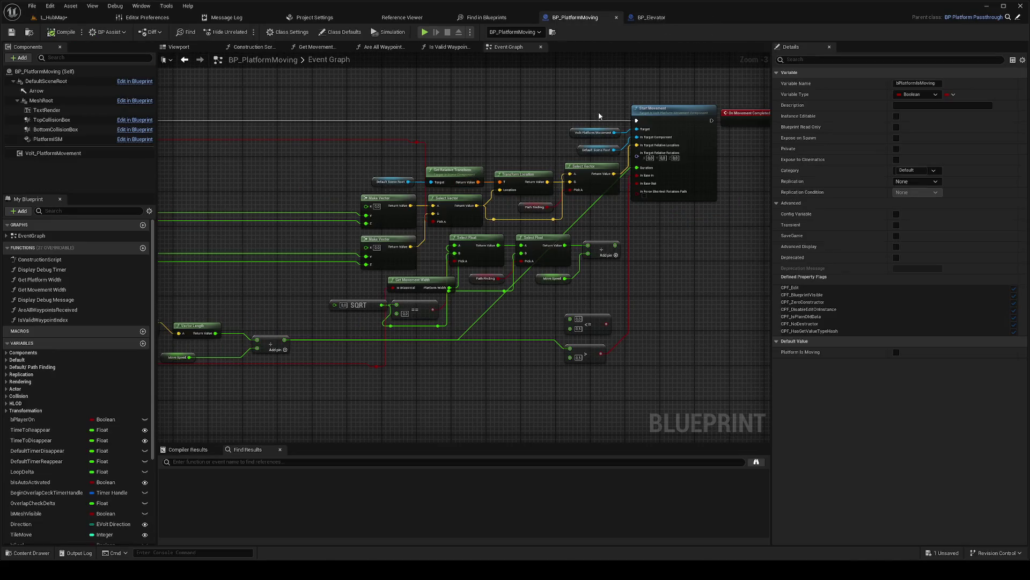
left_click(672, 120)
key("F9")
left_click(78, 15)
right_click(452, 320)
left_click(465, 314)
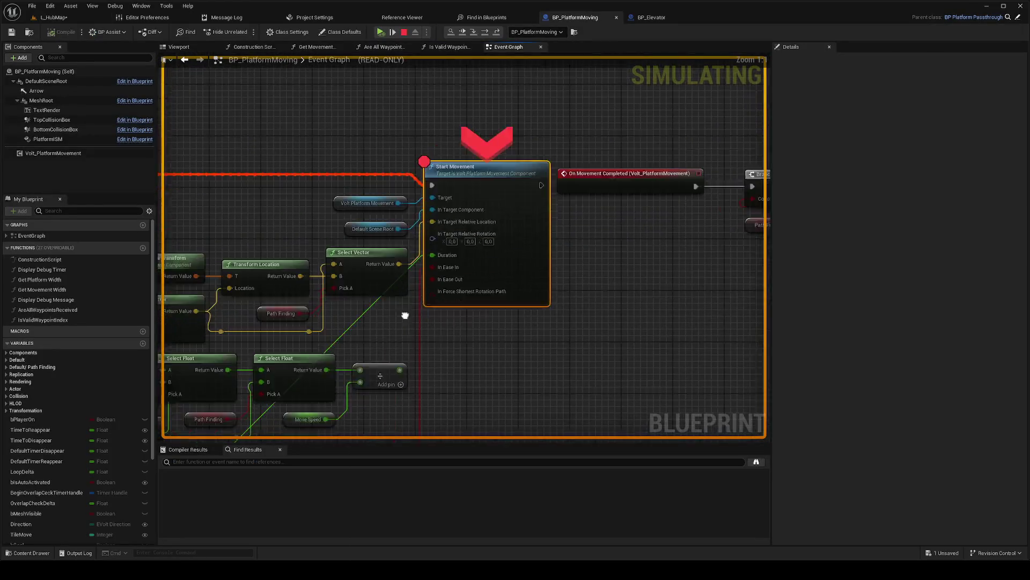
Step: At the Start Movement breakpoint, check In Ease In is True and In Ease Out False, resuming twice
left_click_drag(405, 315, 533, 238)
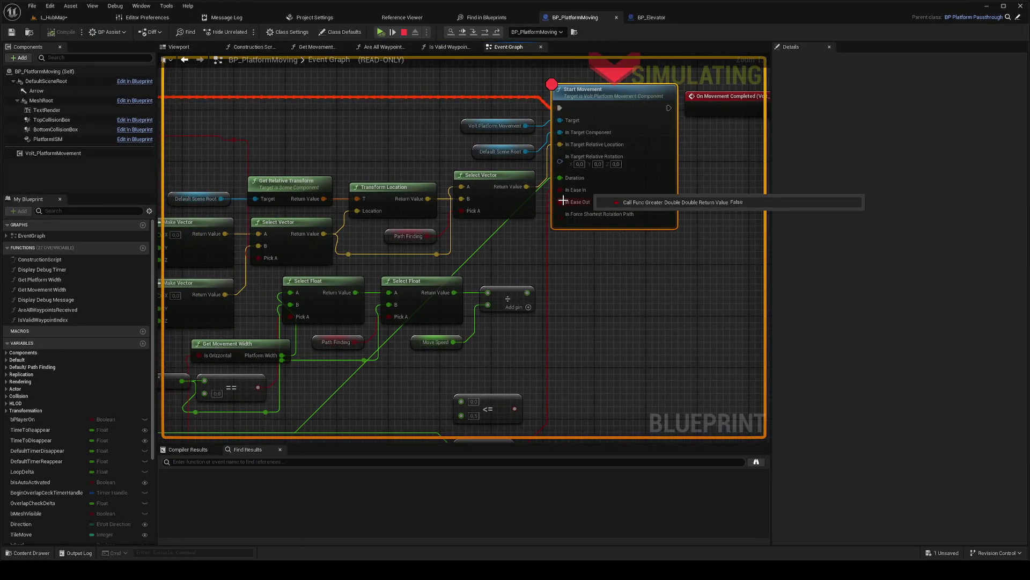
scroll(523, 250, "down", 2)
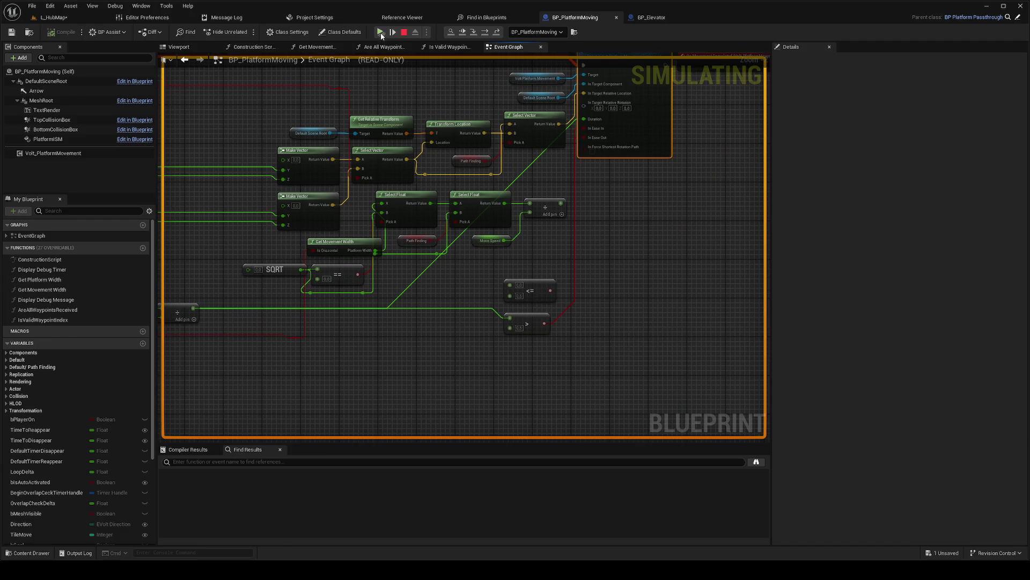
scroll(511, 318, "up", 2)
left_click_drag(511, 318, 515, 168)
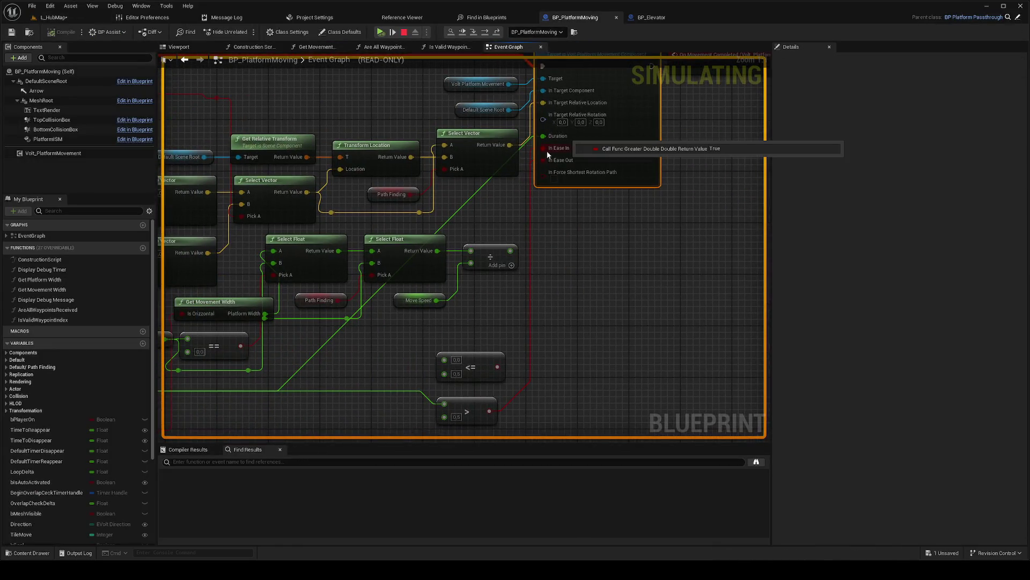
left_click(385, 31)
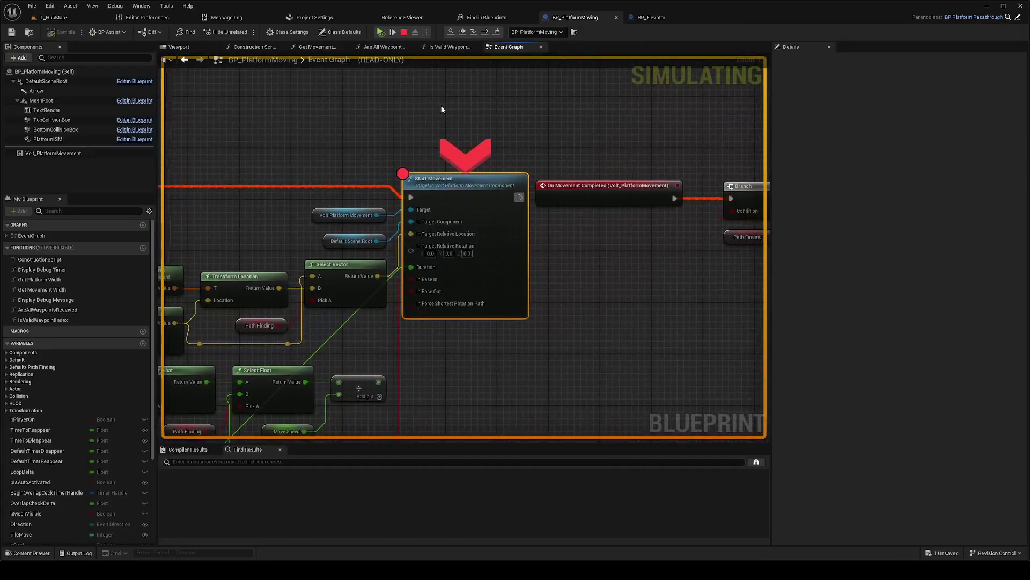
mouse_move(420, 284)
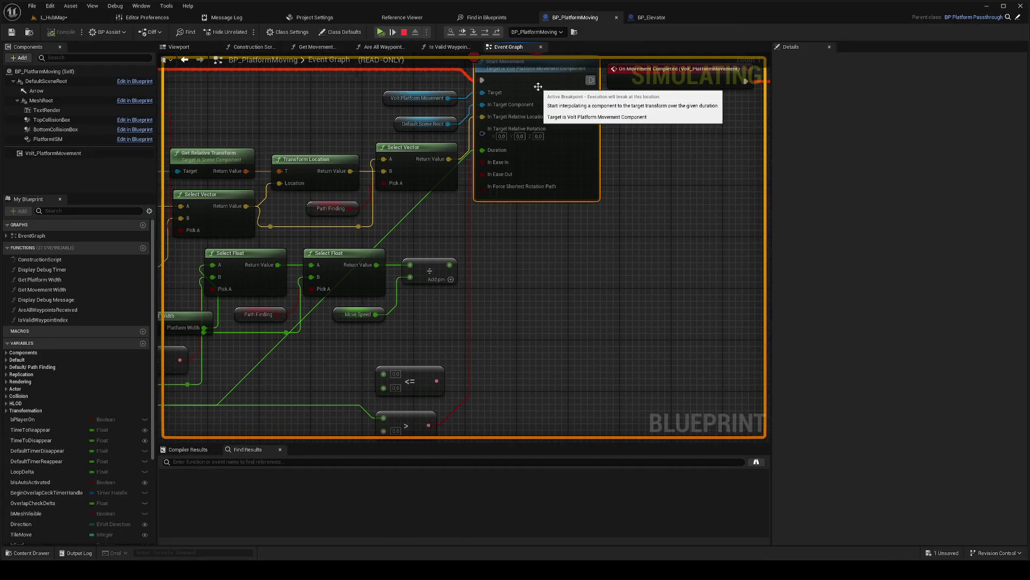
left_click(377, 33)
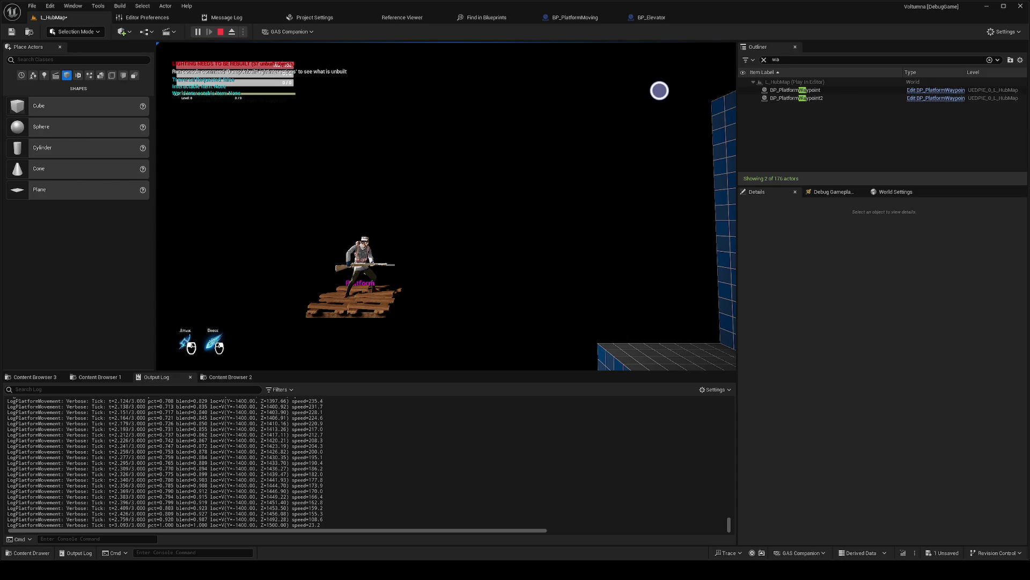
Step: End the play session and pan BP_PlatformMoving's graph to the Start Movement duration logic
key("Escape")
left_click(592, 21)
left_click_drag(543, 217, 583, 223)
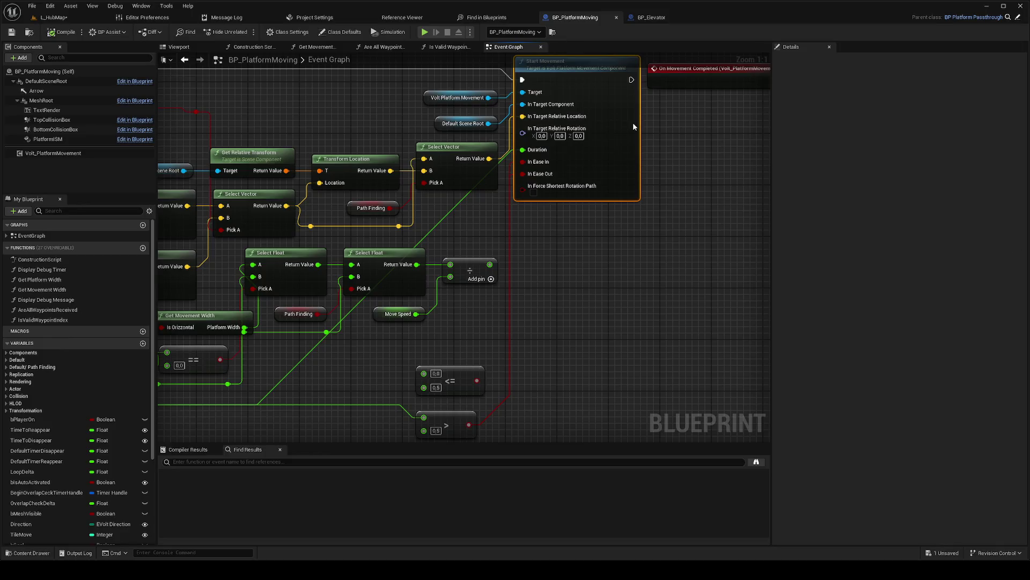
left_click(53, 17)
Step: Frame the ProtoCube47 platform and Play From Here from the spot beside it
left_click(198, 31)
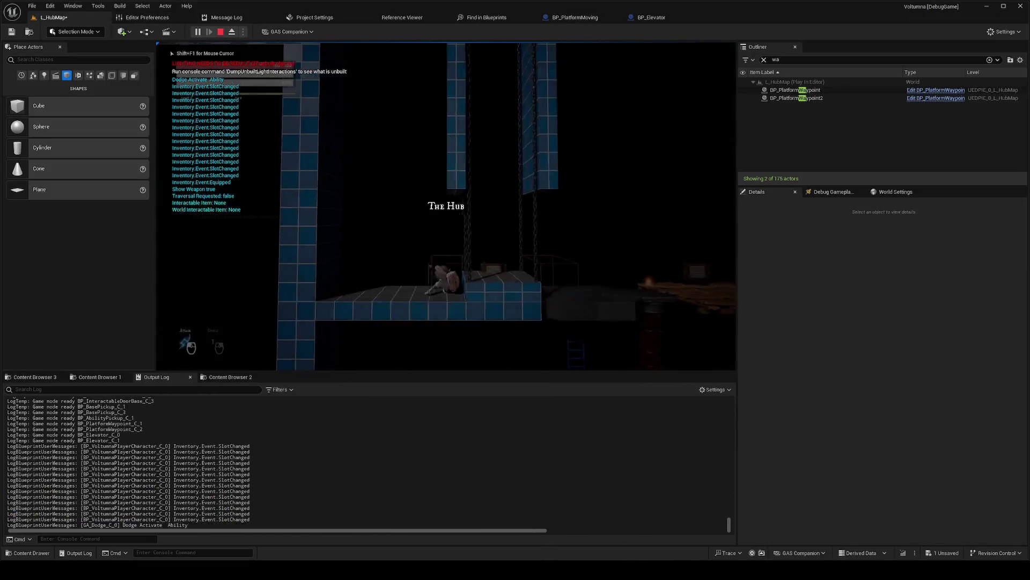
key("Escape")
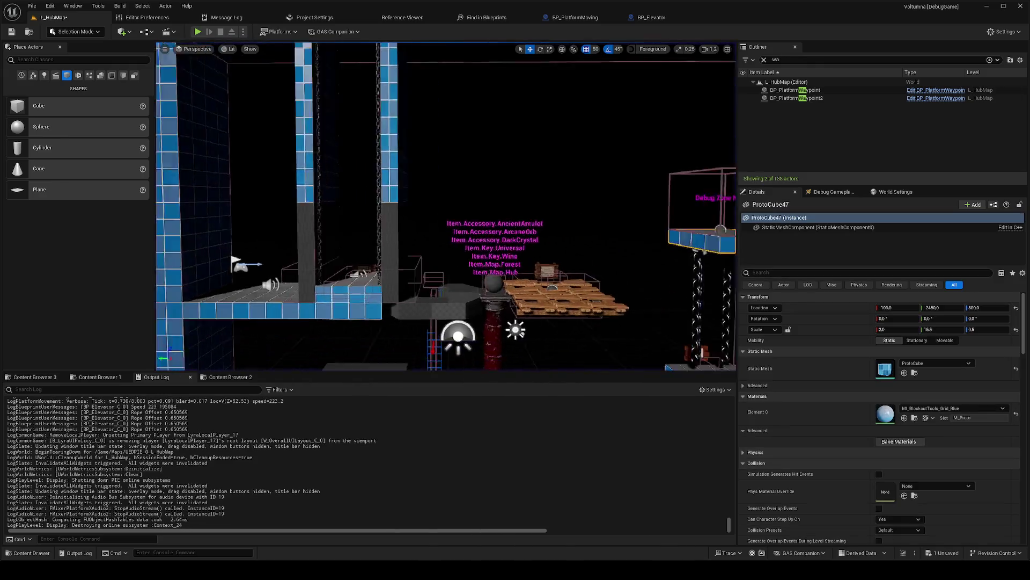
key("f")
right_click(548, 220)
left_click(572, 490)
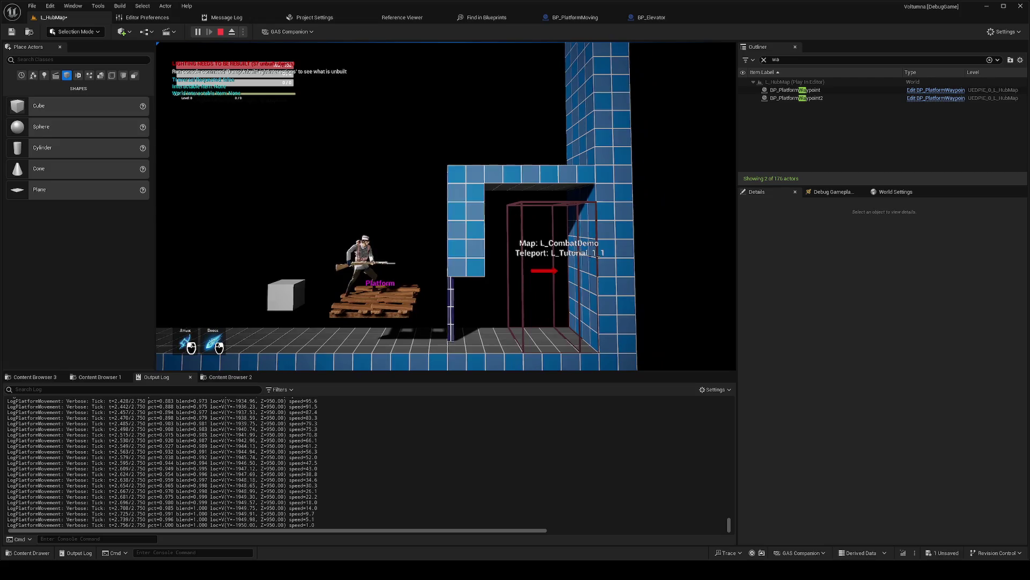
Step: Jump above the stopped platform, end the session, and bring up the BP_Elevator graph
key("space")
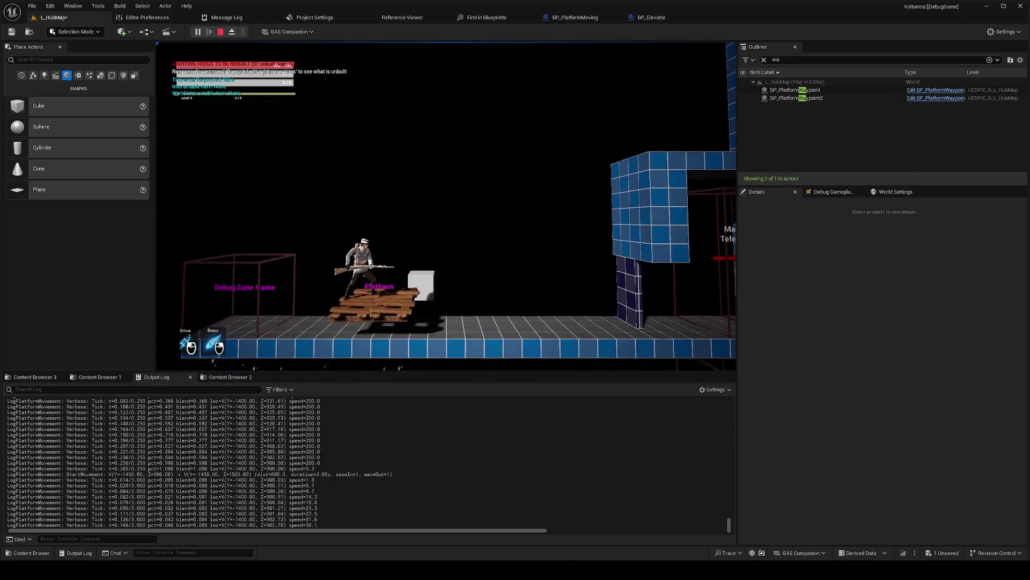
key("Escape")
left_click(656, 22)
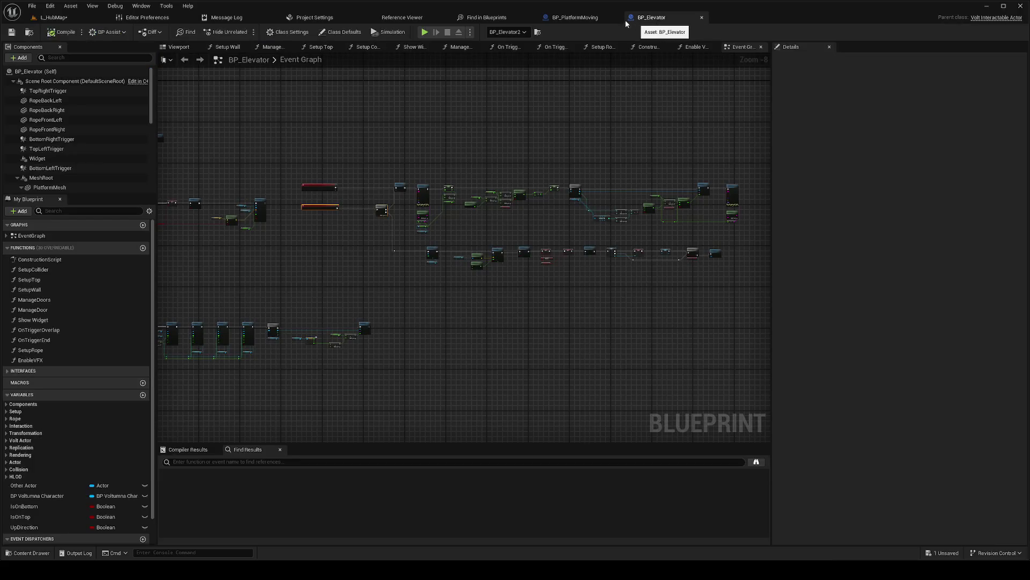
Step: Insert a Select Float on the Duration wire, picked by the greater-than result
left_click(585, 17)
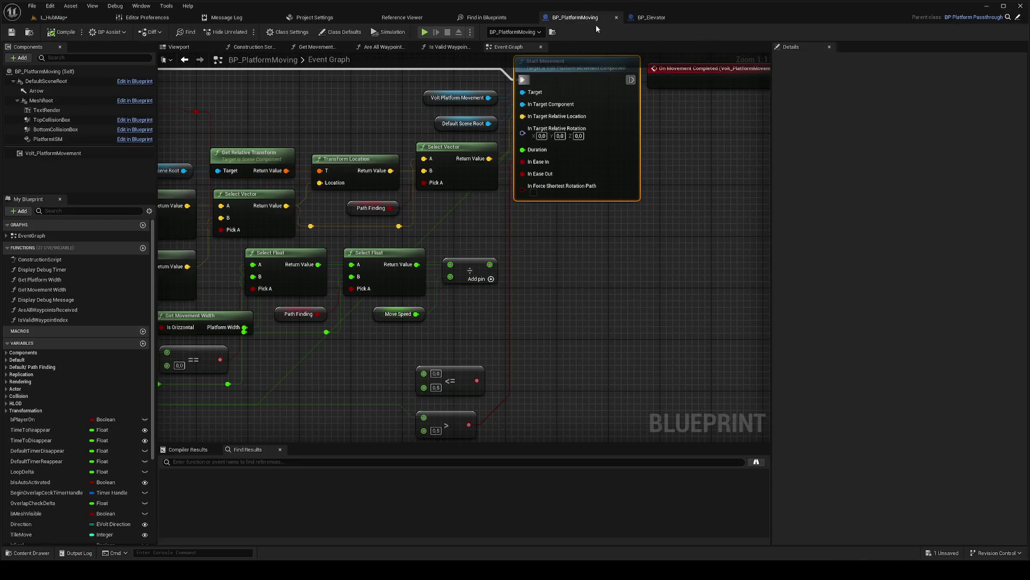
scroll(764, 212, "down", 1)
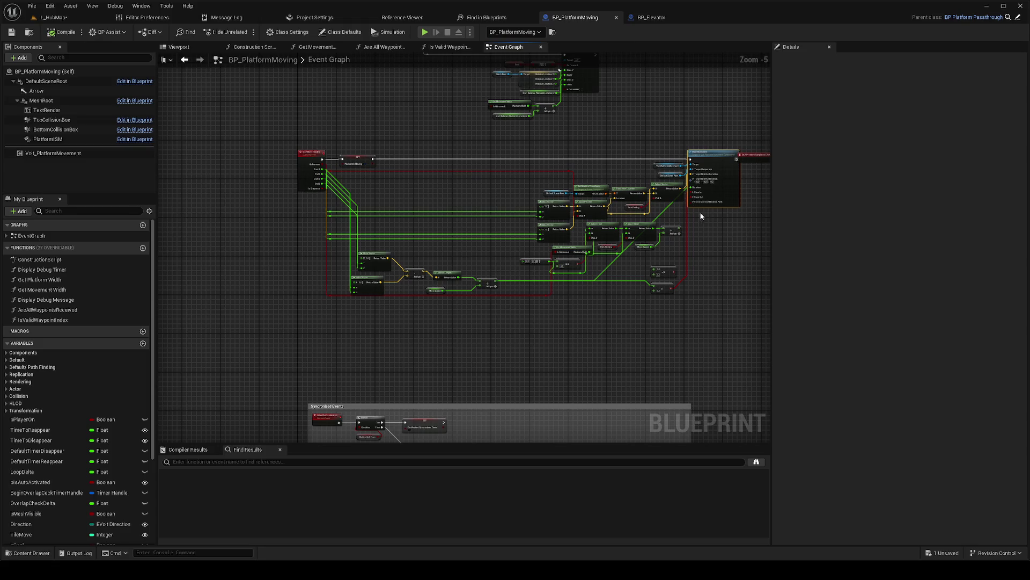
left_click(654, 18)
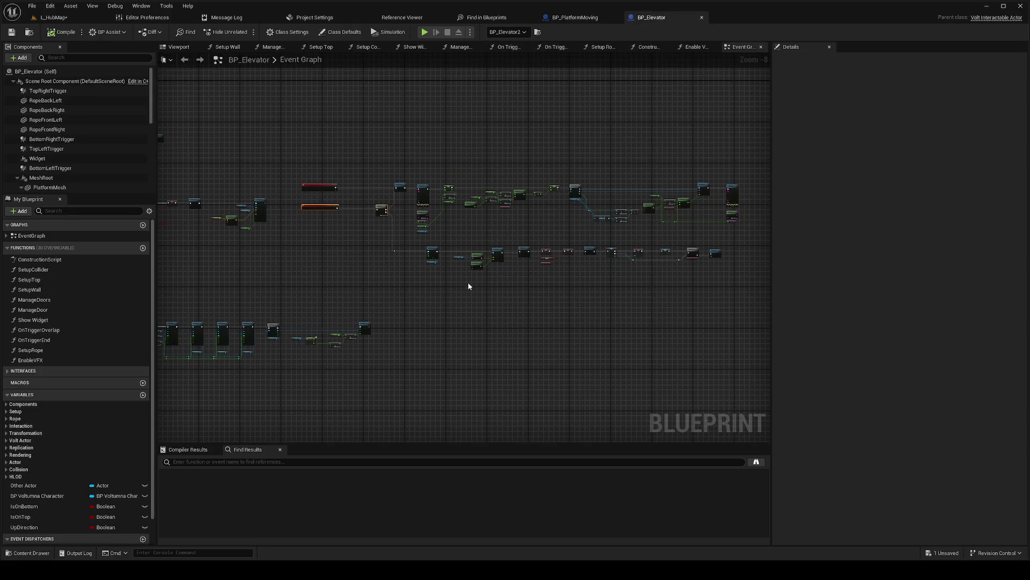
left_click(573, 16)
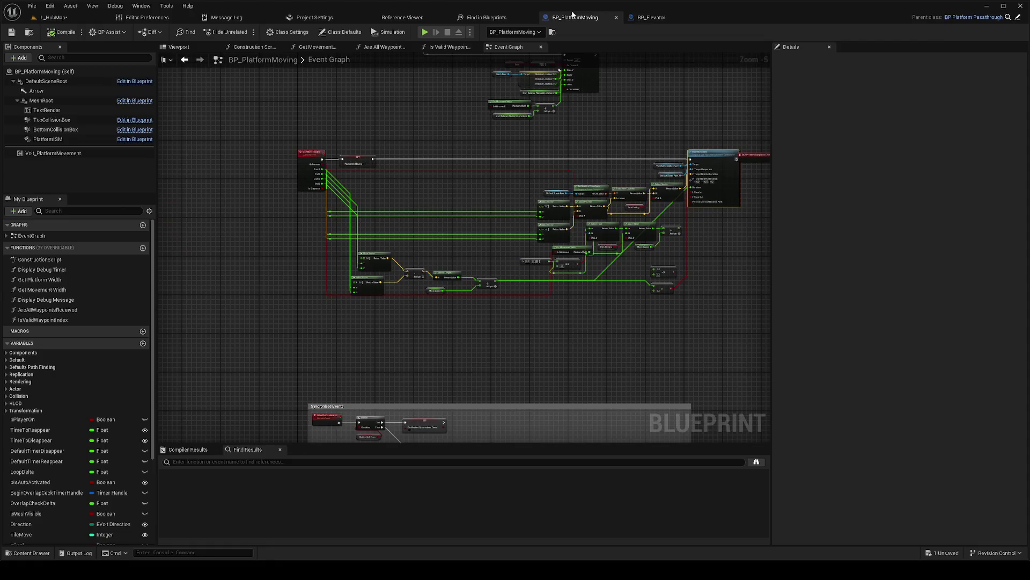
scroll(520, 141, "up", 5)
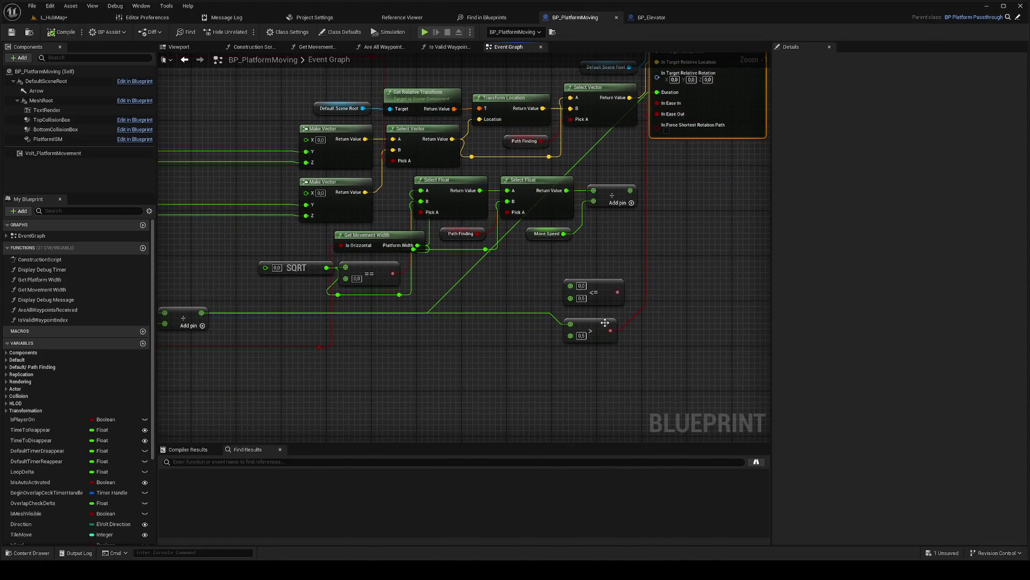
left_click_drag(658, 95, 554, 367)
type("select")
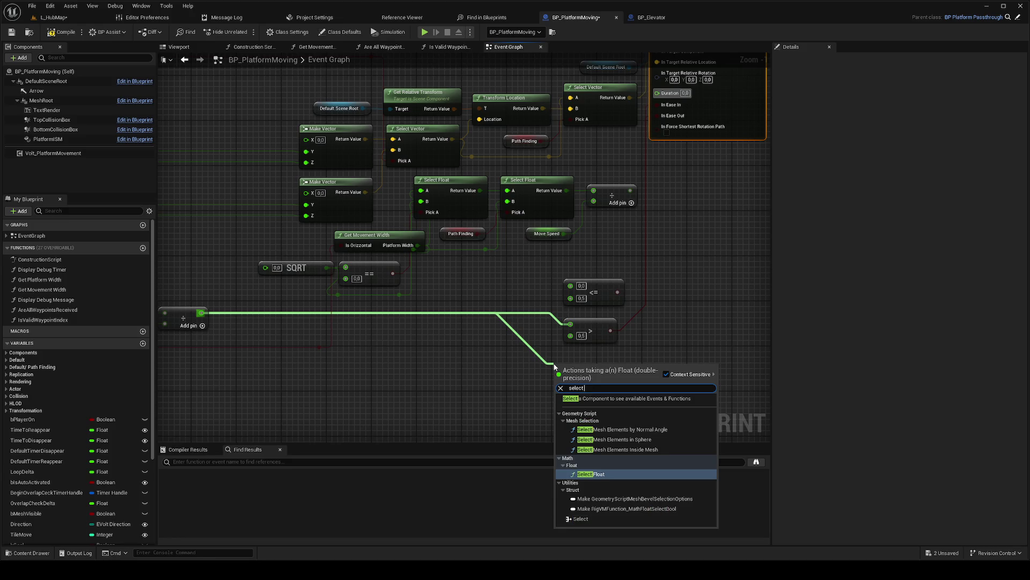
key("Return")
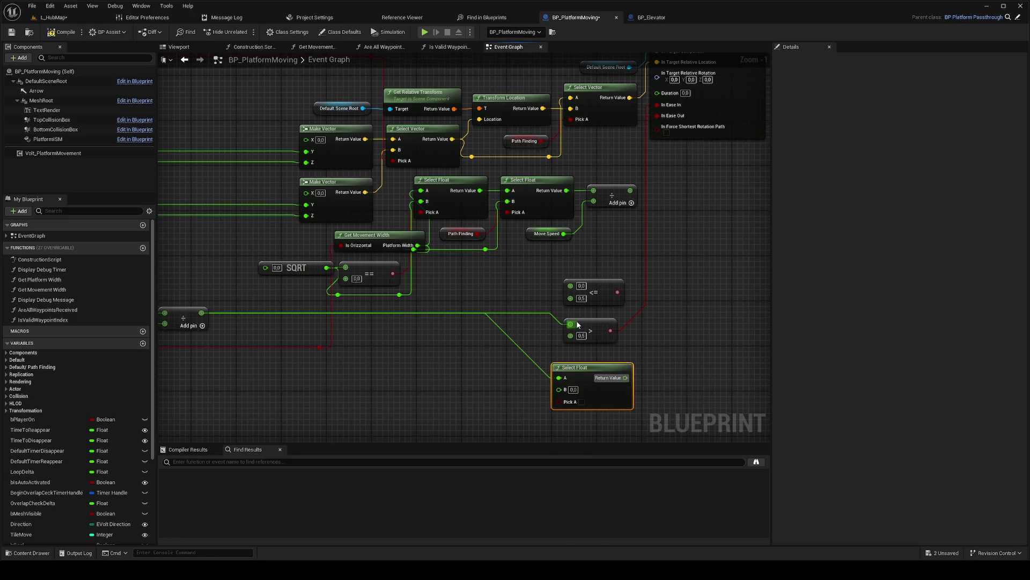
left_click_drag(609, 329, 558, 401)
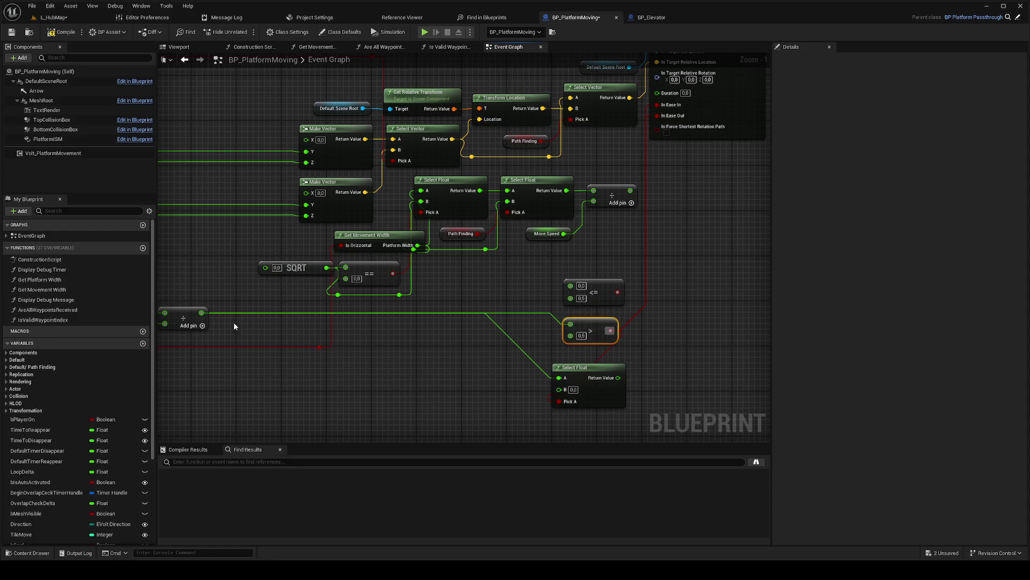
Step: Multiply the Add result by 2.0, route the lower Select Float into the move duration, and return to L_HubMap
left_click_drag(203, 313, 488, 384)
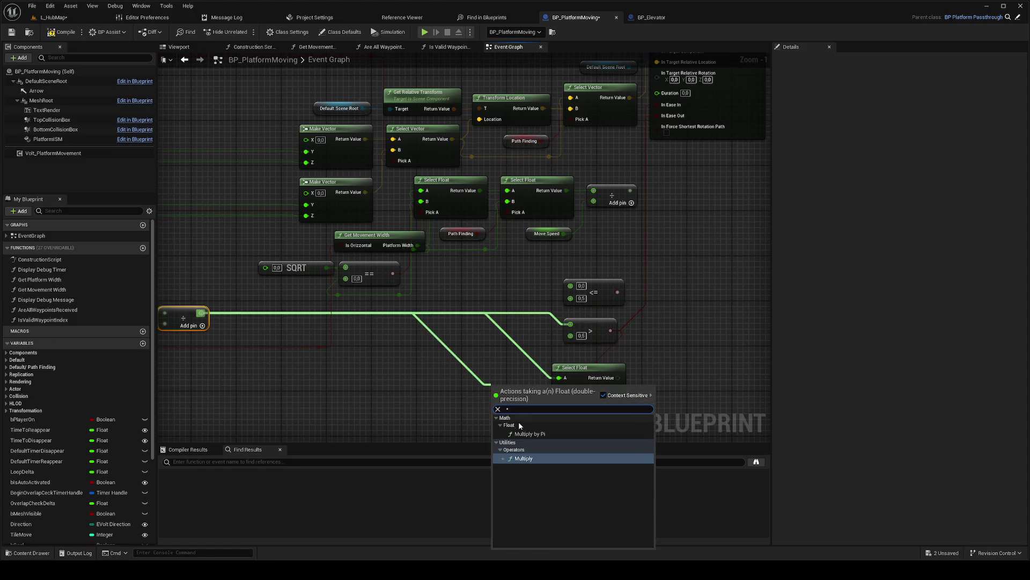
left_click(519, 364)
left_click_drag(558, 388, 559, 389)
left_click_drag(618, 377, 651, 95)
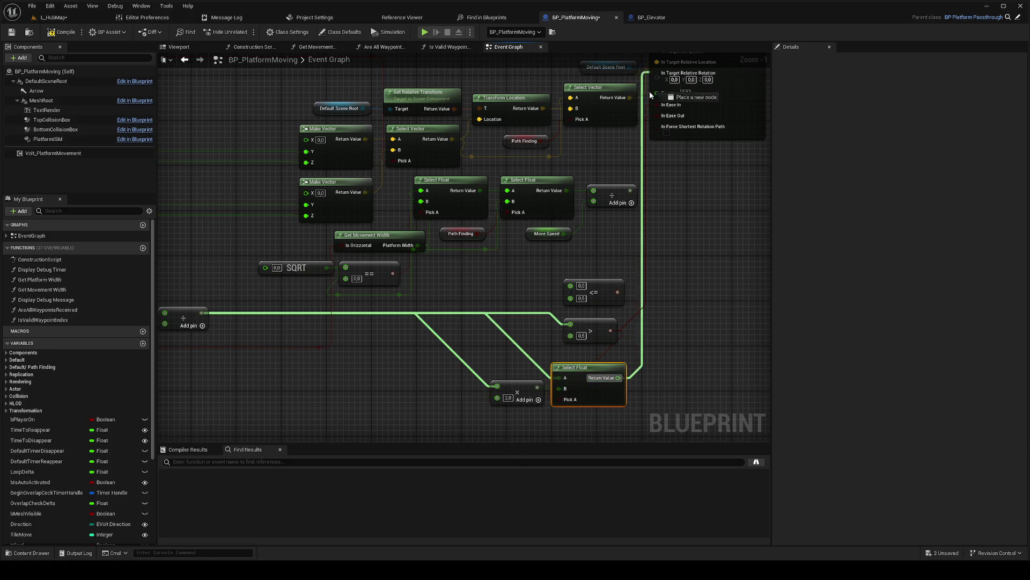
left_click(85, 21)
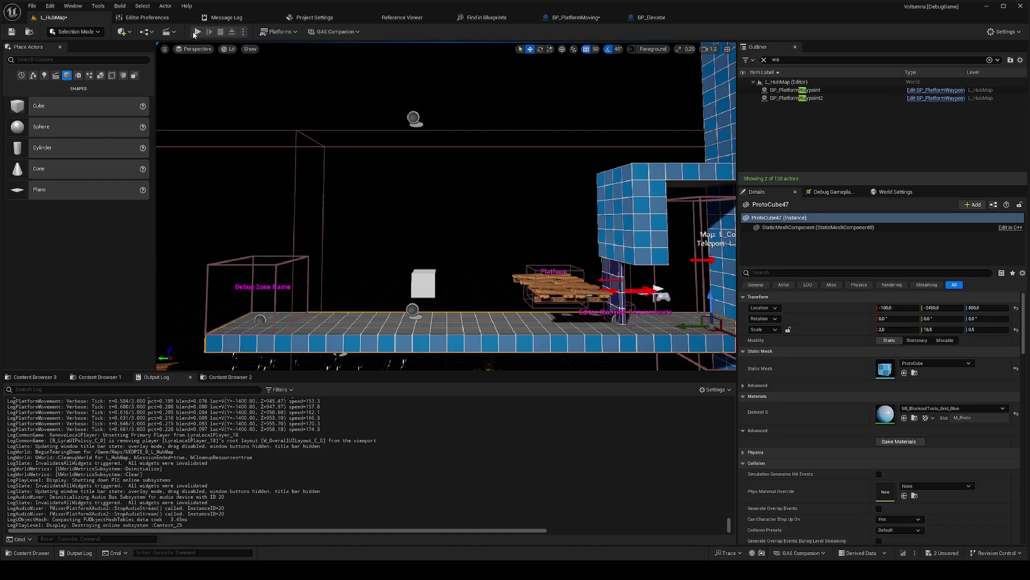
Step: Run two brief L_HubMap play sessions from the selected block, stopping each right away
right_click(461, 321)
left_click(491, 328)
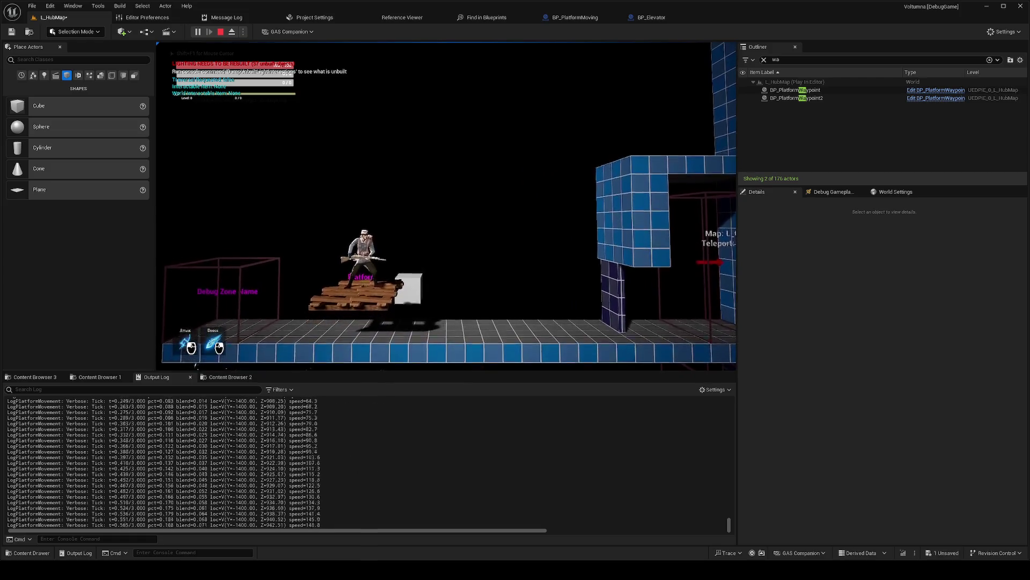
key("Escape")
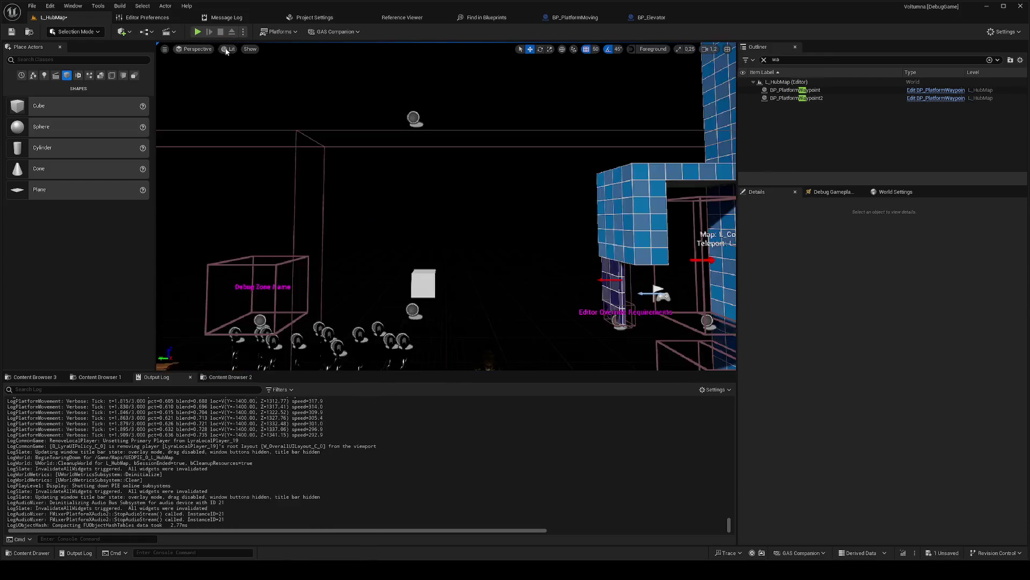
key("alt+p")
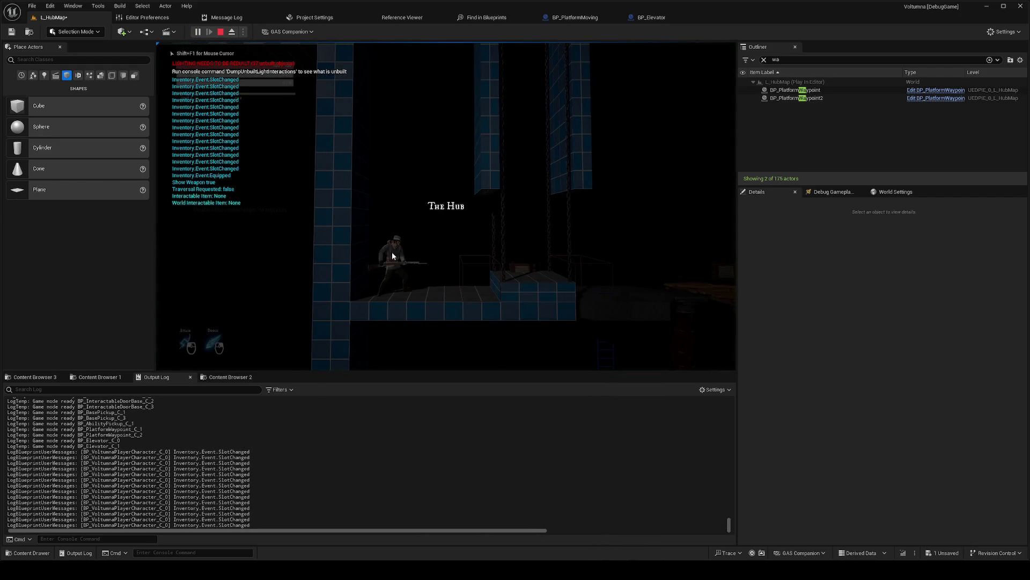
key("Escape")
Step: Play full-screen from the blue floor, ride and jump on the moving platform, then open BP_Elevator
mouse_move(466, 251)
left_mouse_down()
mouse_move(445, 245)
mouse_move(483, 252)
mouse_move(466, 251)
left_mouse_up()
right_click(466, 251)
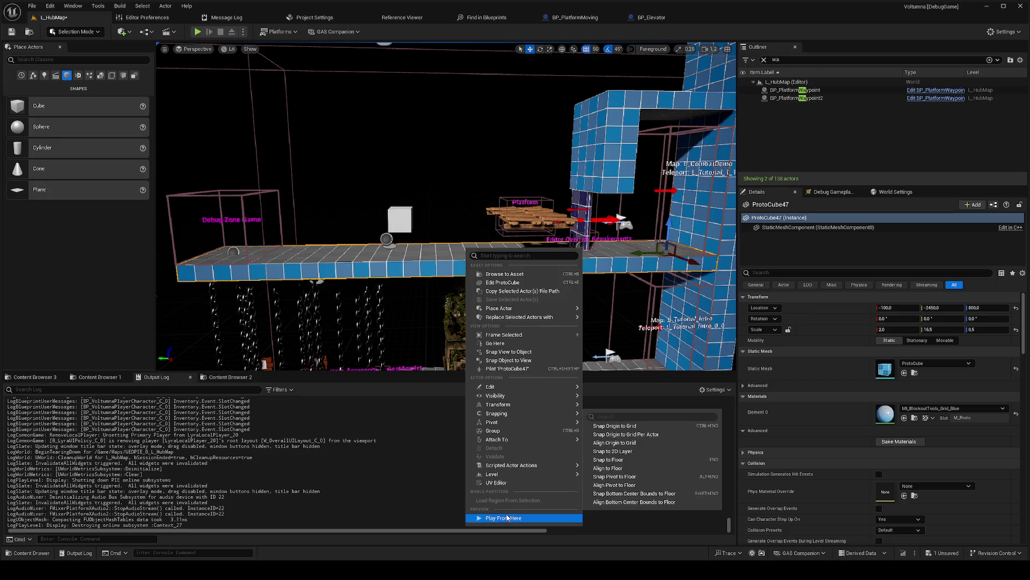
left_click(498, 524)
key("shift+F1")
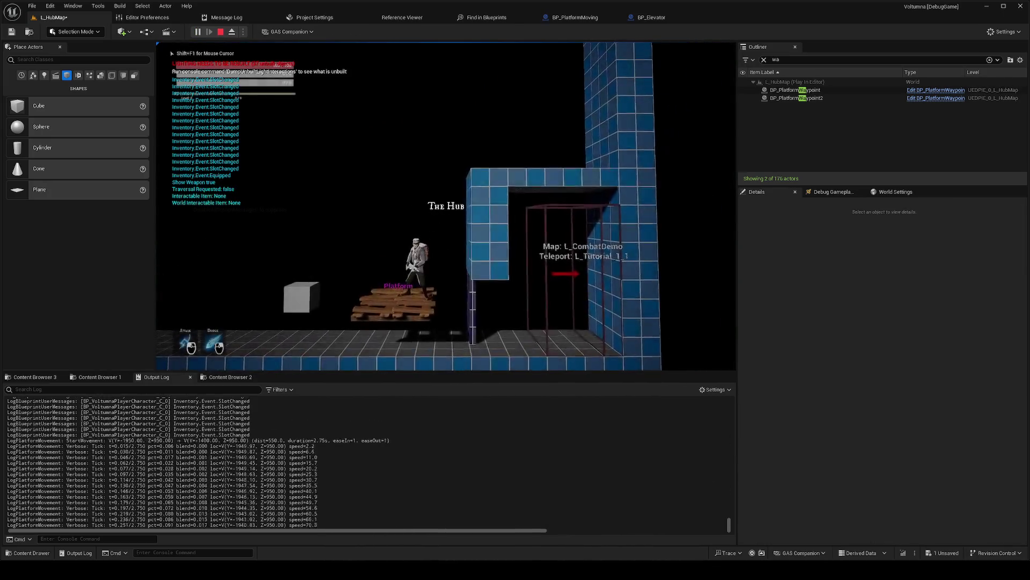
key("F11")
key("a")
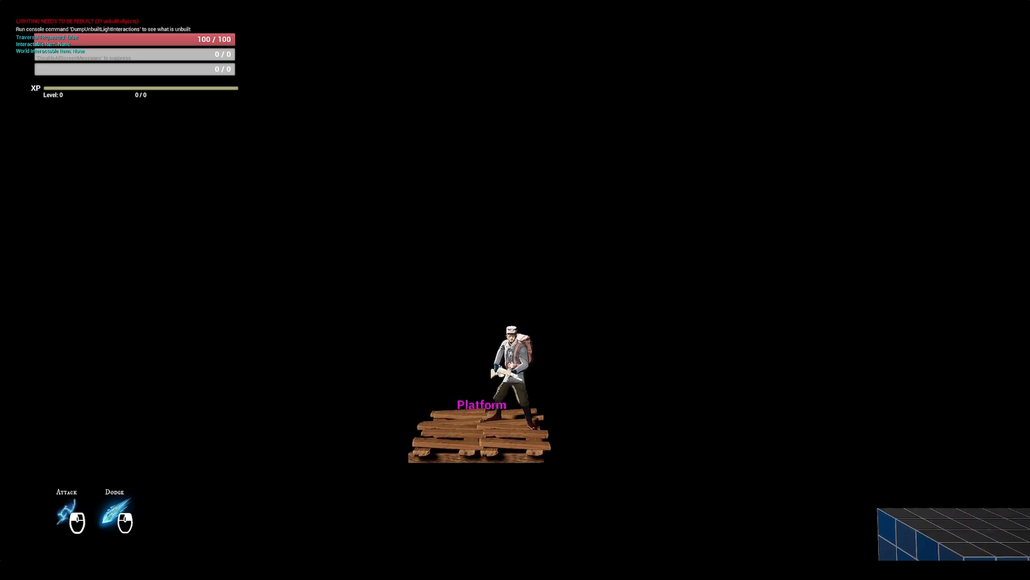
key("space")
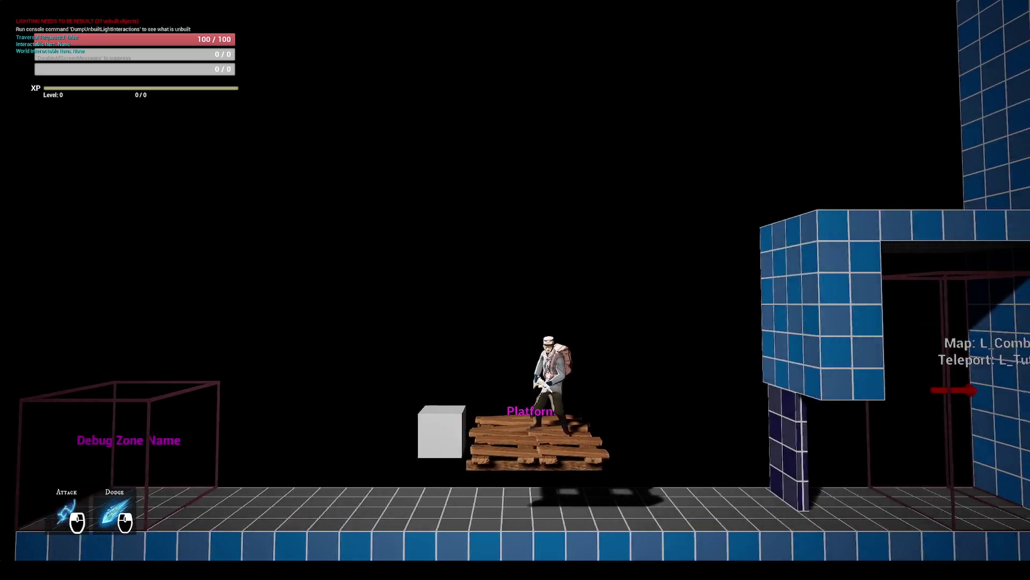
key("space")
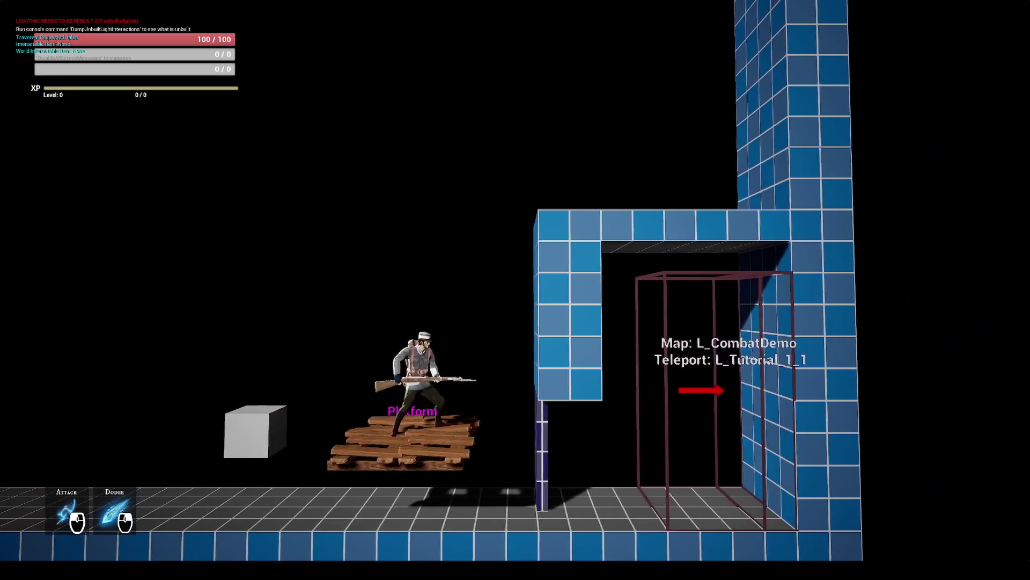
key("space")
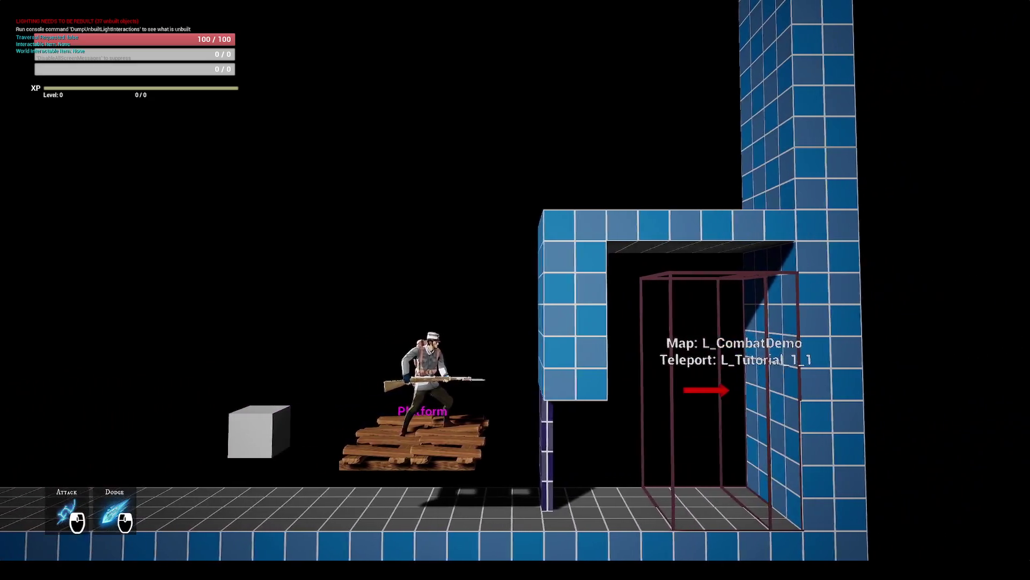
key("F11")
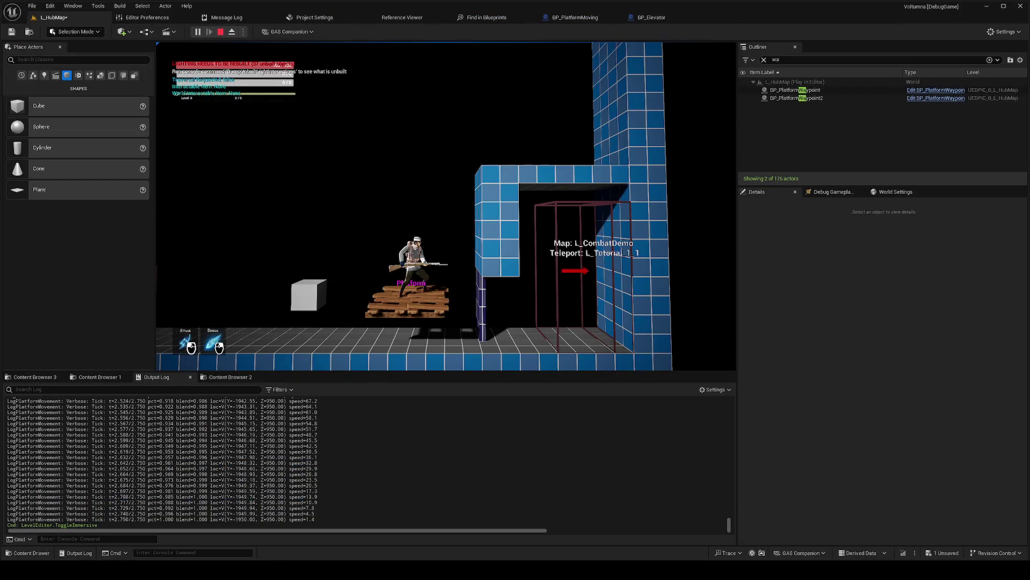
key("Escape")
left_click(650, 18)
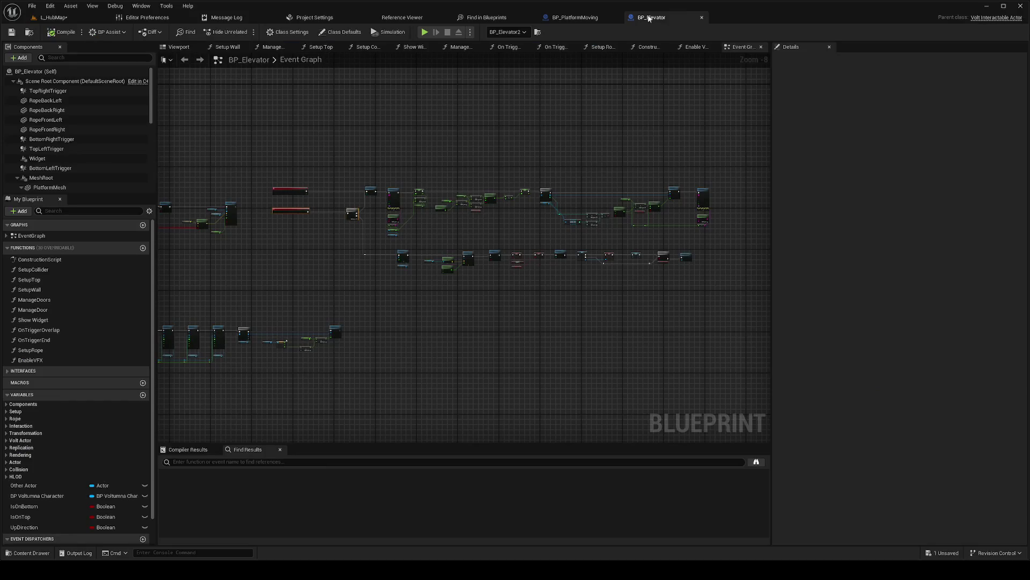
Step: Inspect the BP_Elevator graph nodes, then return via BP_PlatformMoving to the L_HubMap level
scroll(659, 220, "up", 5)
scroll(556, 253, "down", 3)
scroll(561, 260, "up", 2)
mouse_move(561, 260)
left_mouse_down()
mouse_move(706, 232)
mouse_move(685, 237)
left_mouse_up()
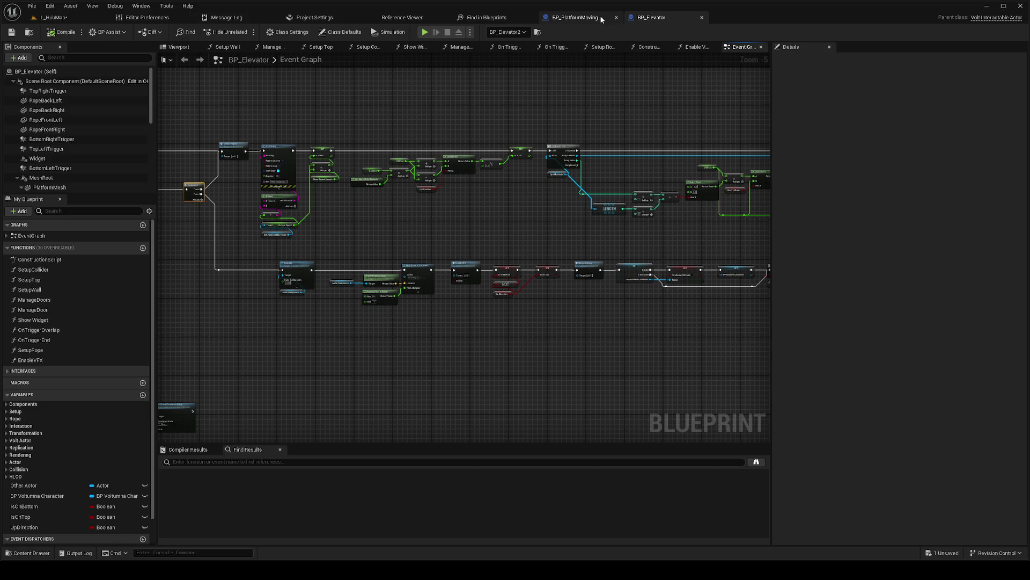
left_click(601, 19)
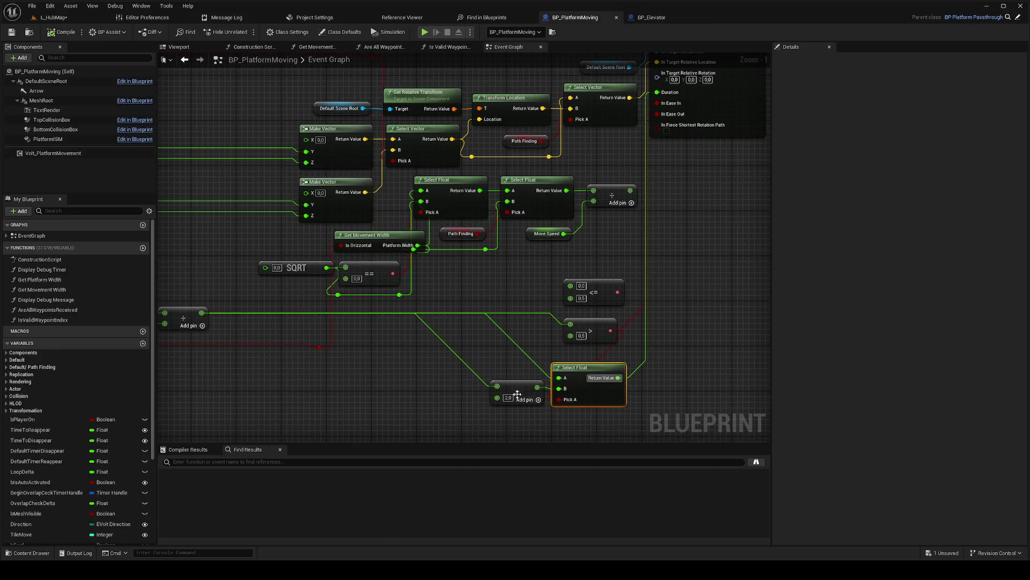
left_click(54, 17)
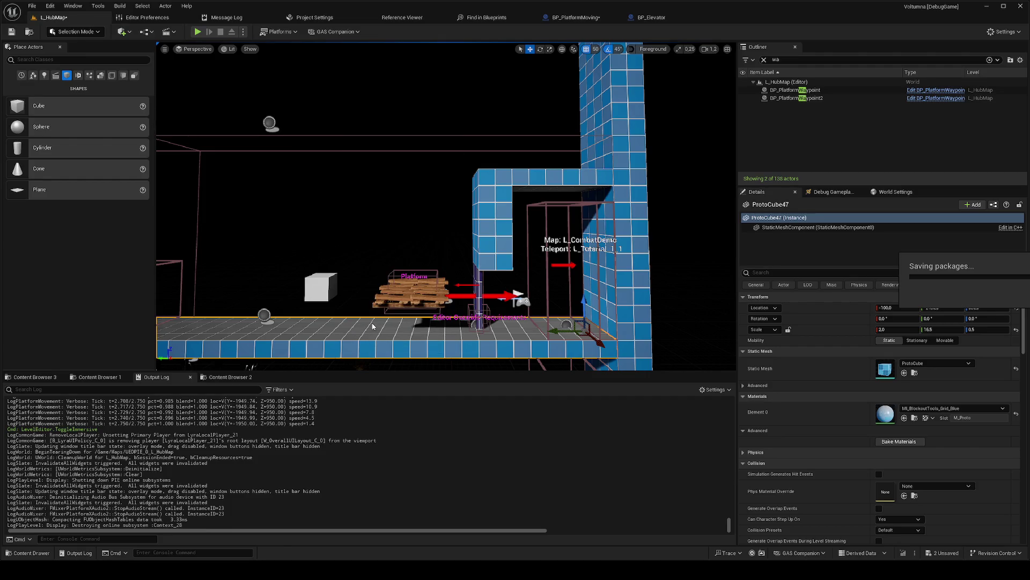
Step: Play-test full-screen, jumping while riding the platform across gap 3, then stop and view BP_PlatformMoving
key("alt+p")
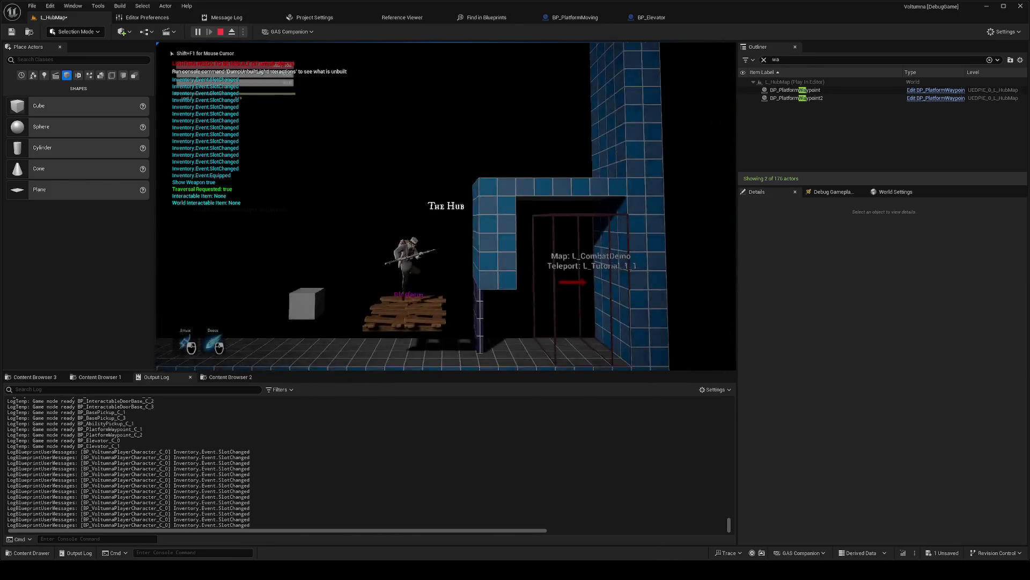
key("F11")
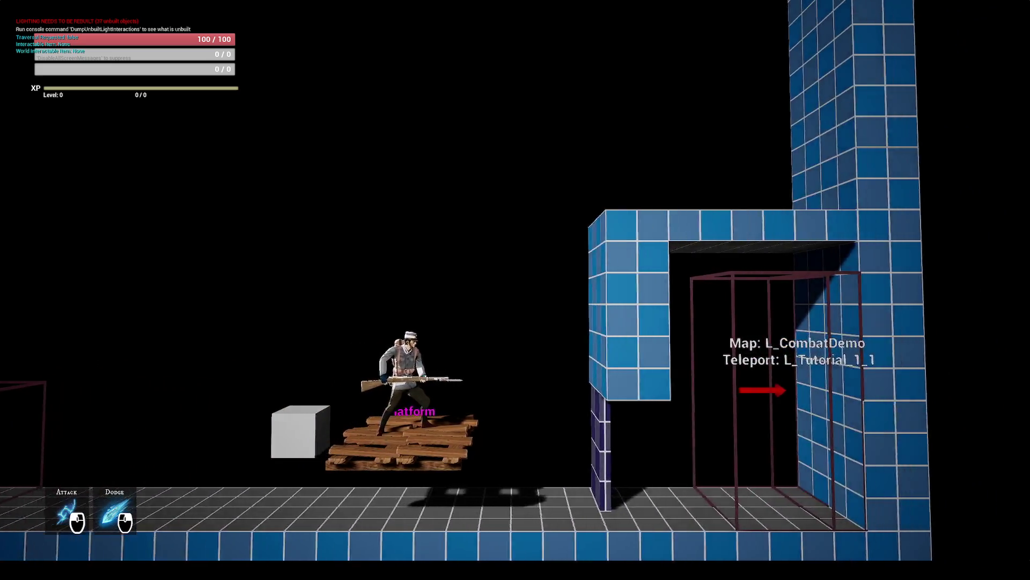
key("space")
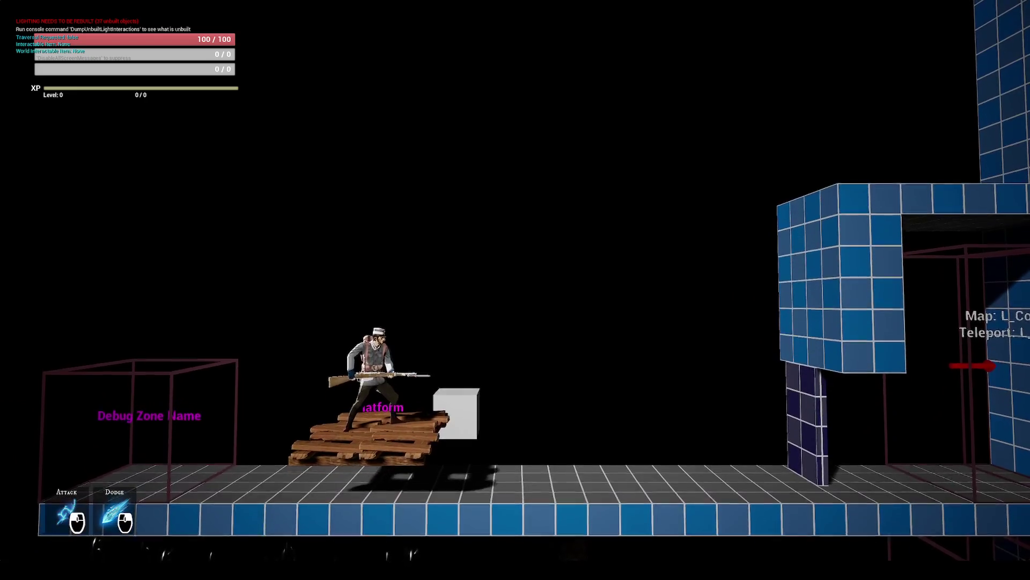
key("F11")
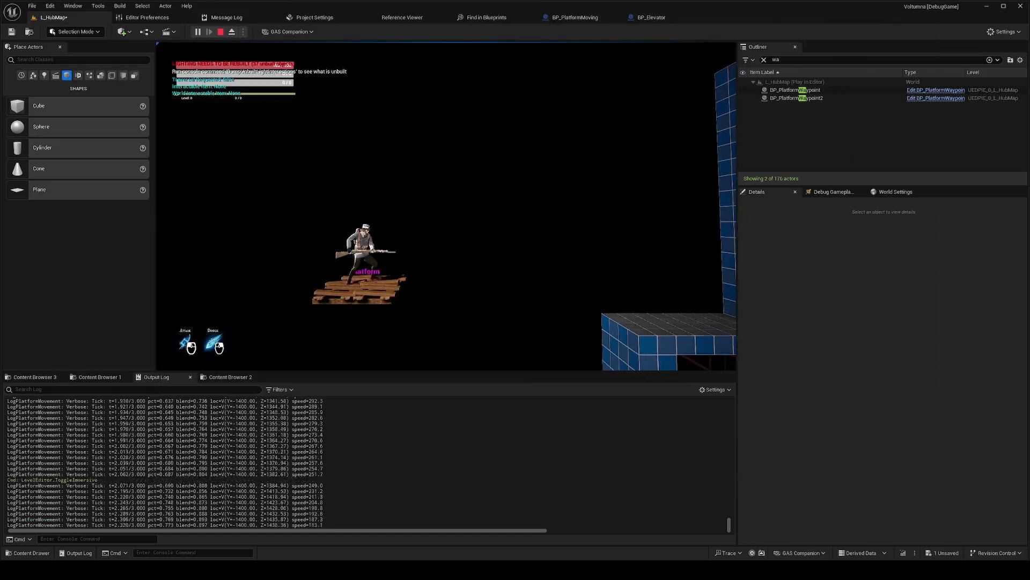
key("Escape")
left_click(573, 20)
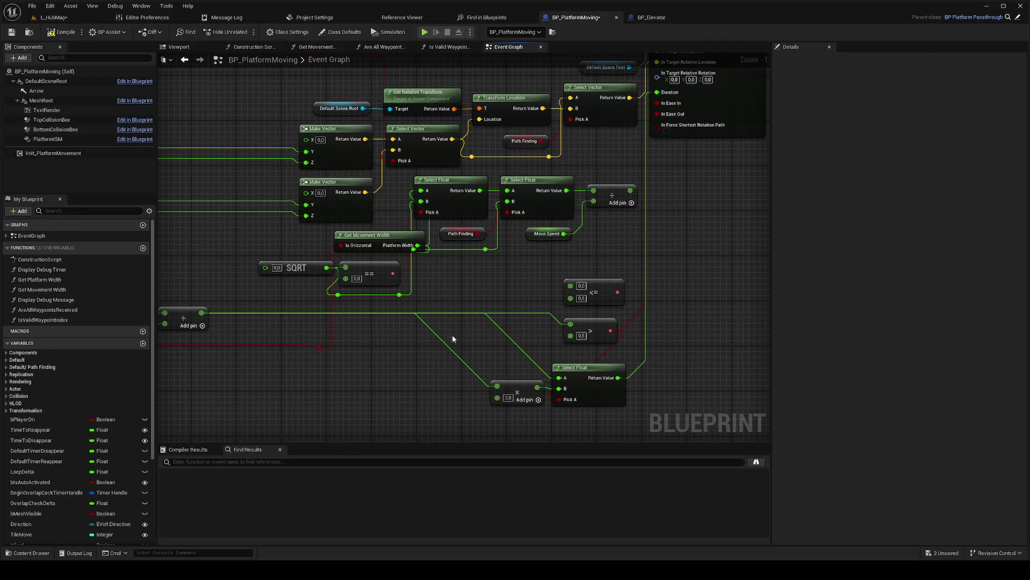
Step: Play from ProtoCube47 in full screen, jumping off and back onto the moving platform, then stop
left_click(93, 17)
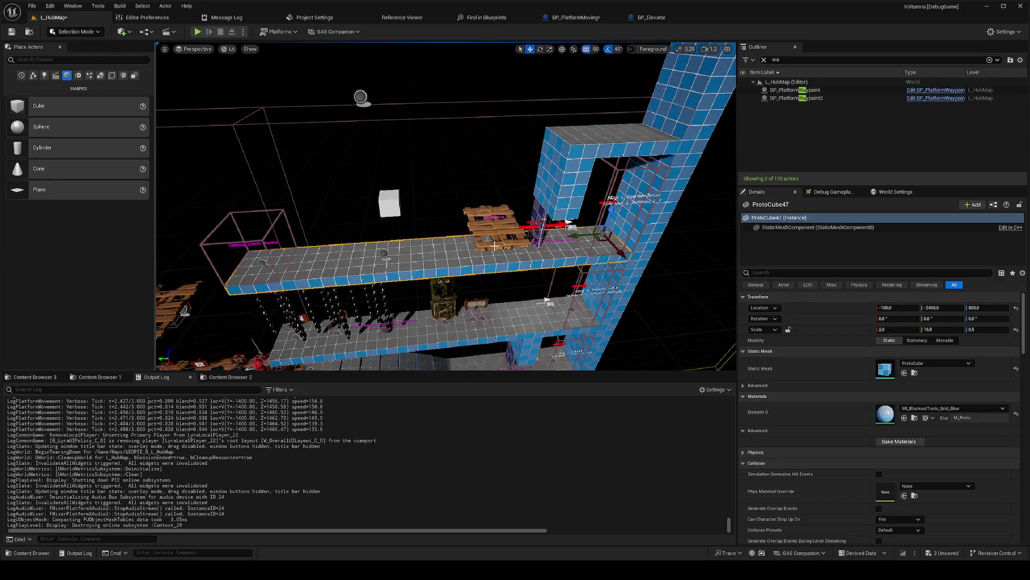
right_click(417, 262)
right_click(436, 248)
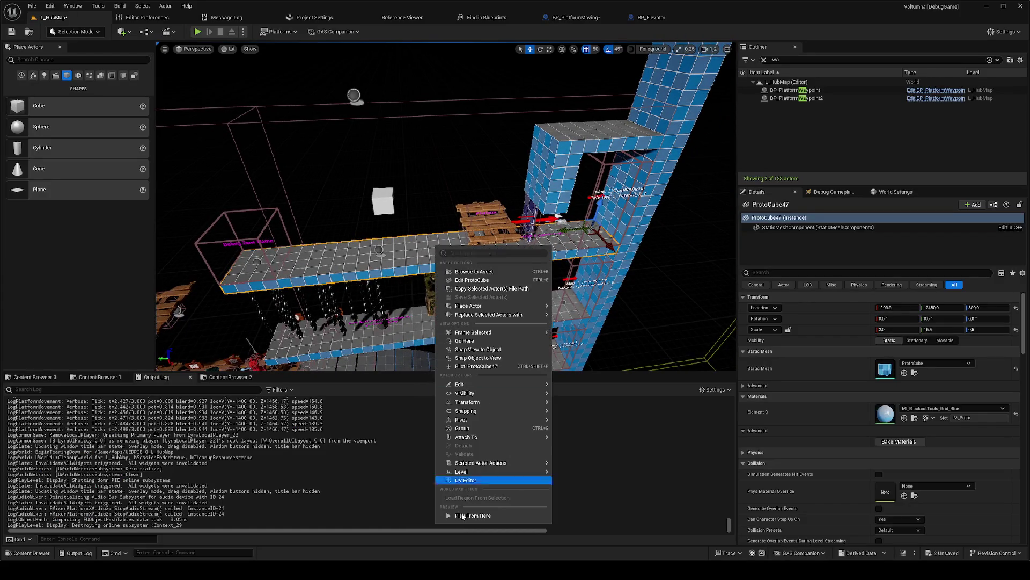
left_click(471, 516)
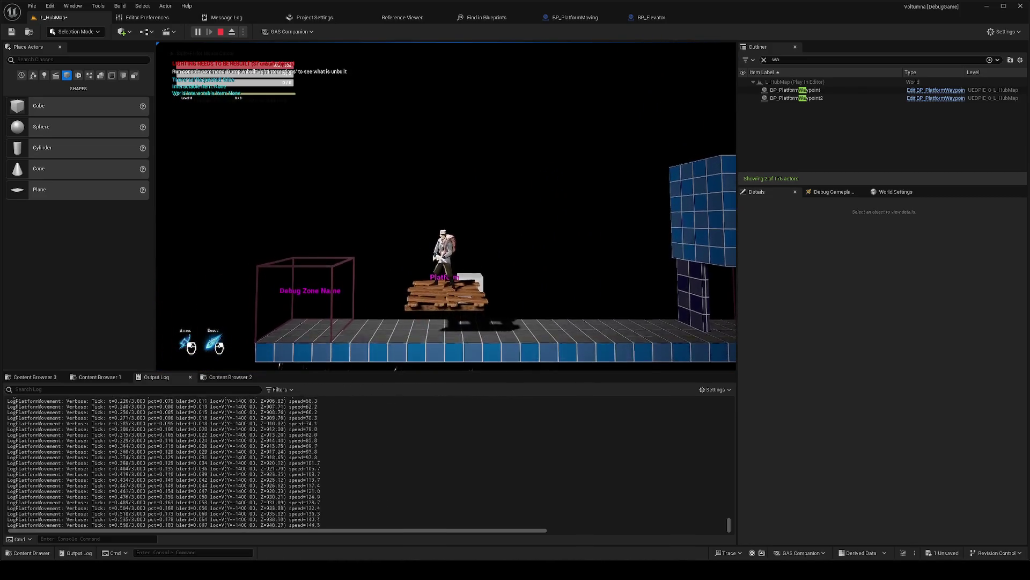
key("F11")
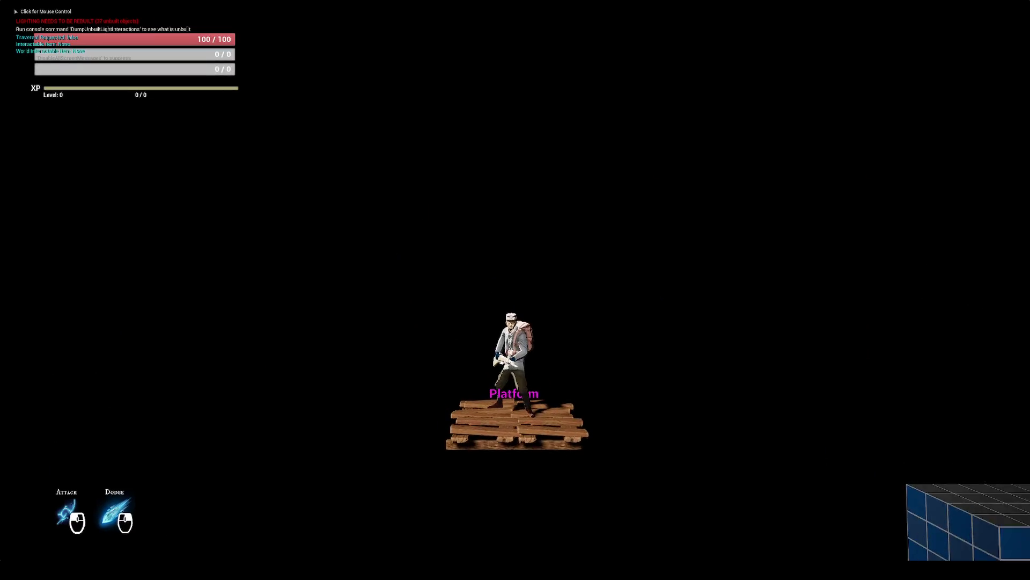
key("space")
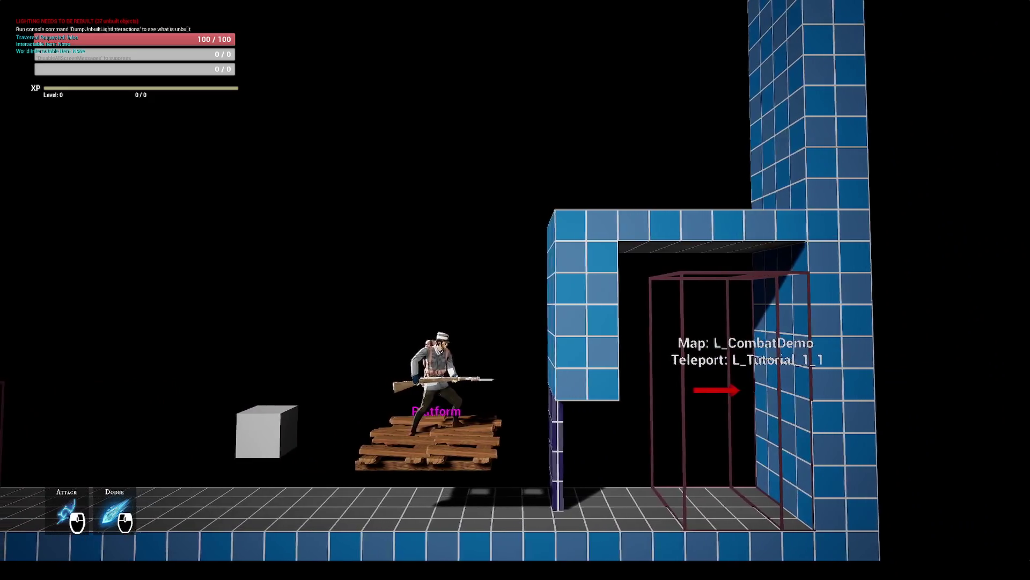
key("space")
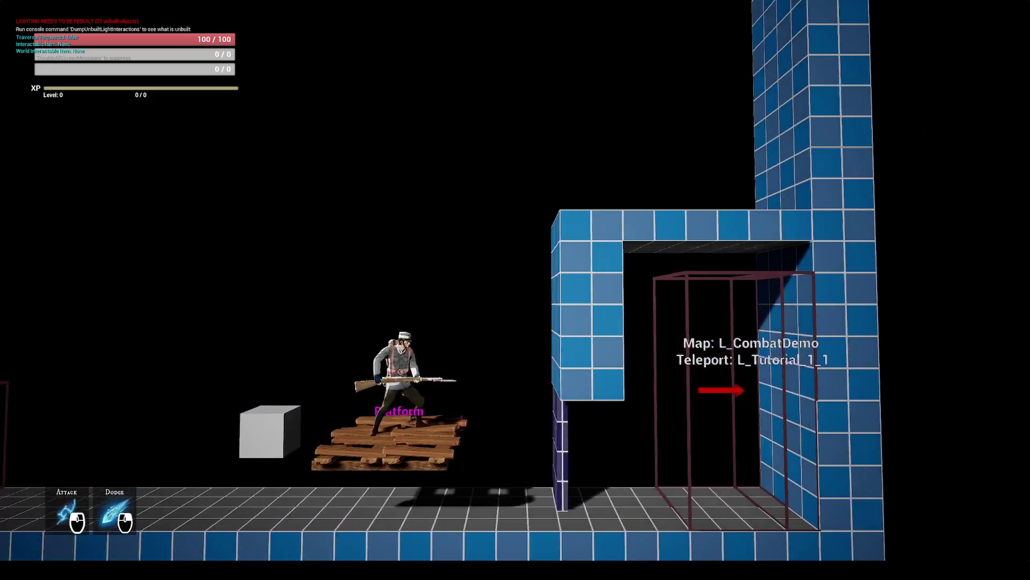
key("Escape")
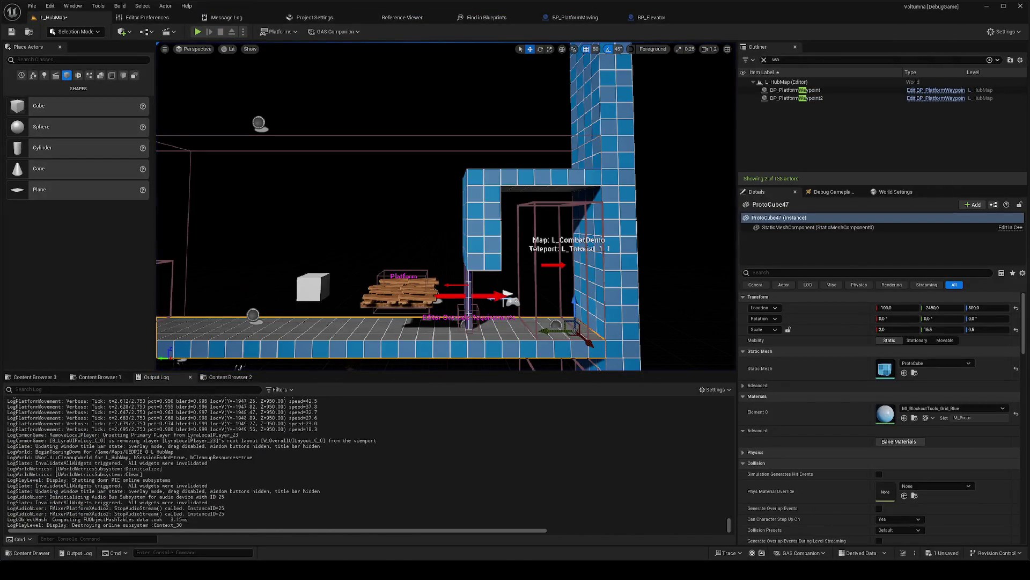
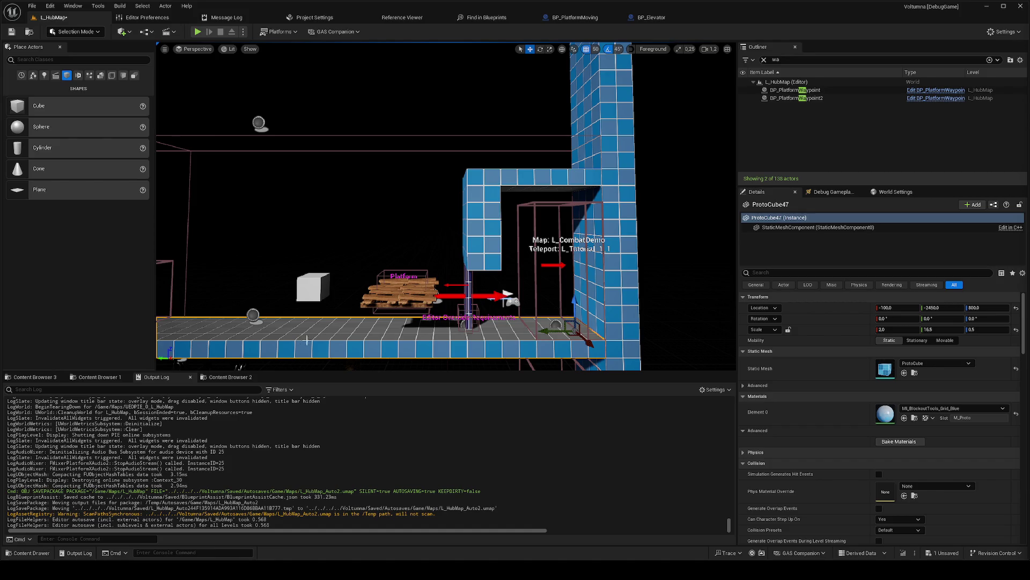
Step: Stop the play-in-editor session and close the Unreal editor window
right_click(280, 344)
left_click(292, 333)
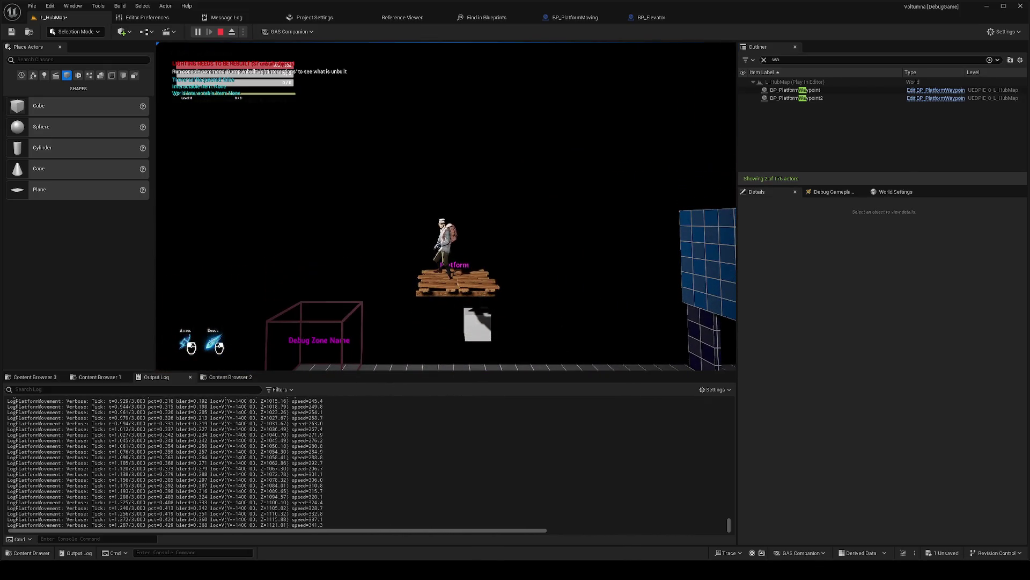
key("Escape")
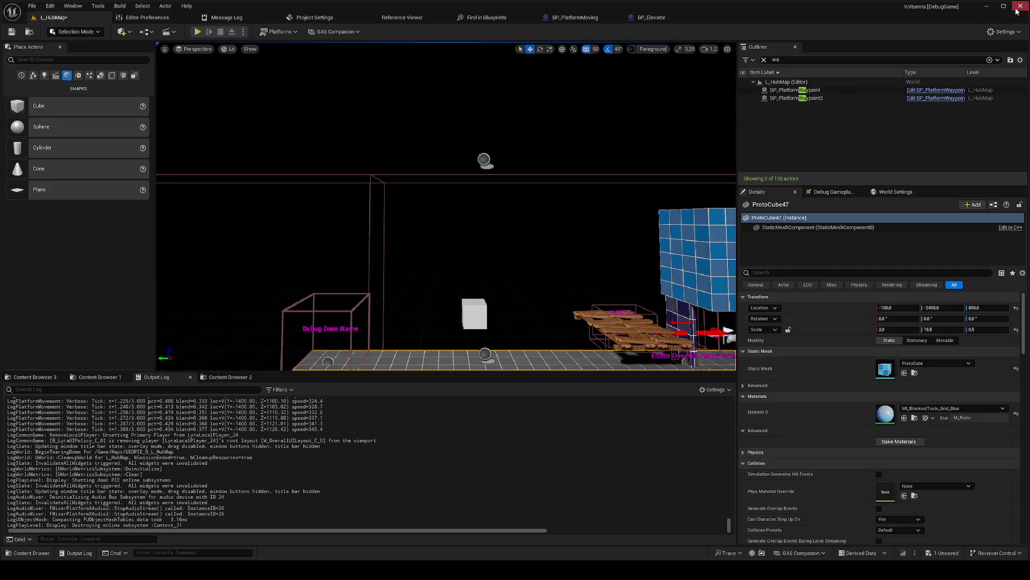
left_click(1020, 6)
Step: Save the changed level content, minimize the Epic Games Launcher, and return to VS Code
left_click(911, 539)
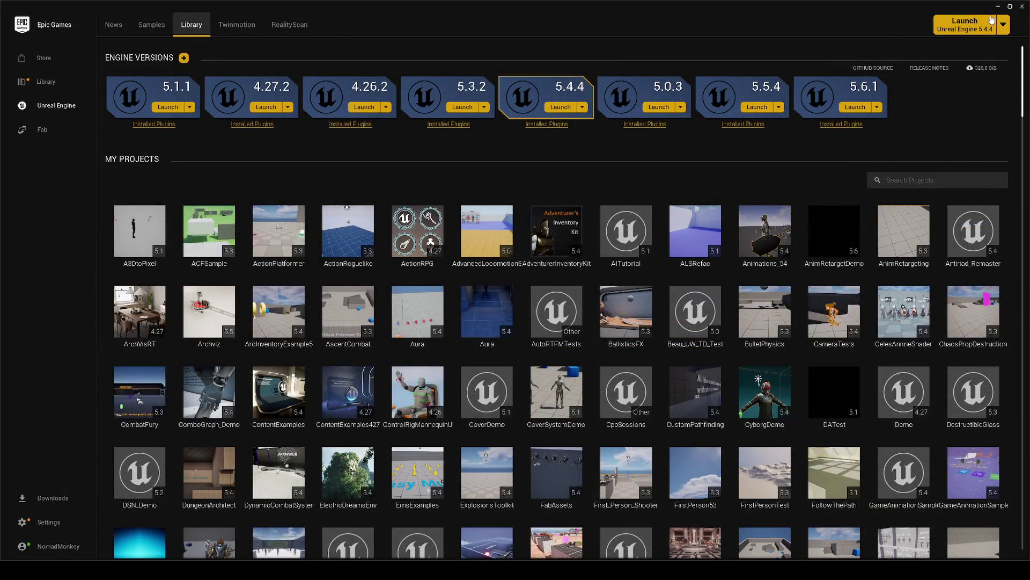
left_click(996, 8)
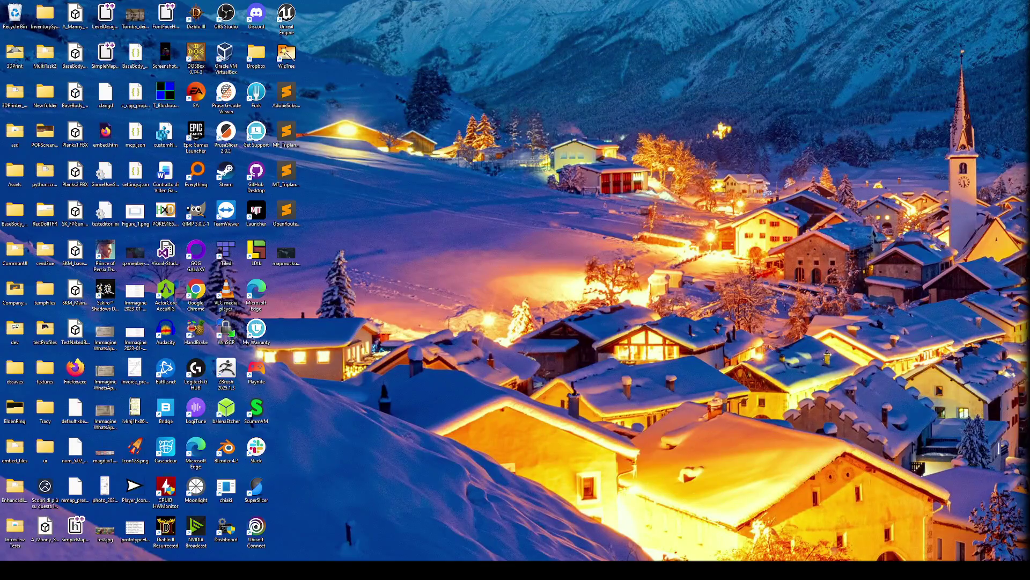
key("alt+Tab")
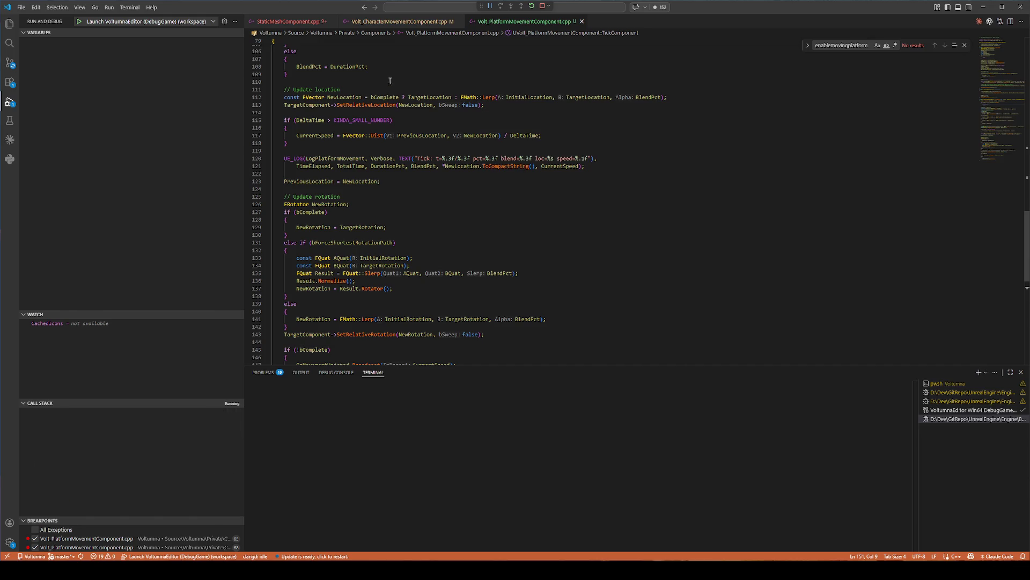
Step: Look through the StaticMeshComponent and character movement sources, then open the platform movement header
left_click(307, 25)
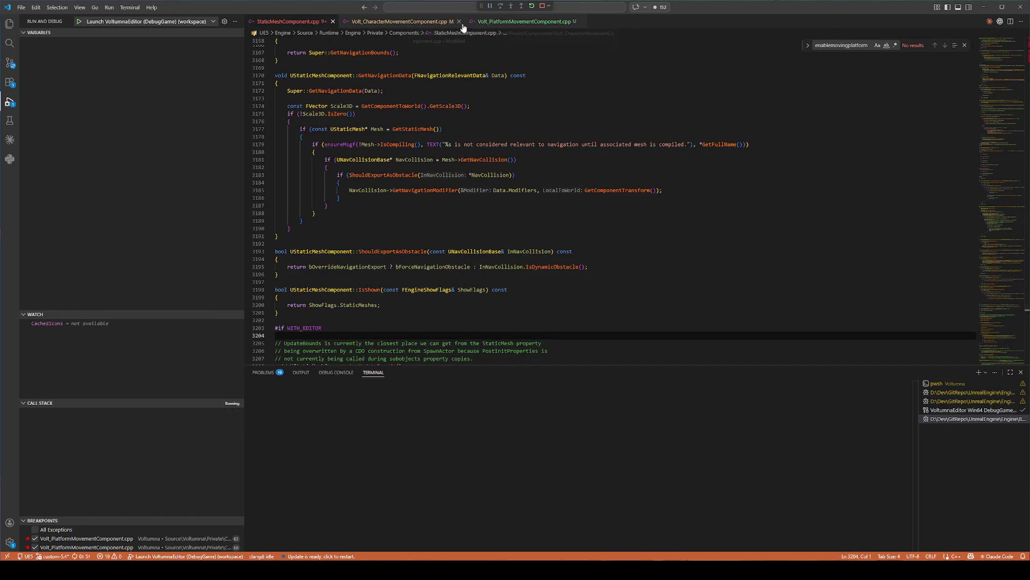
left_click(503, 23)
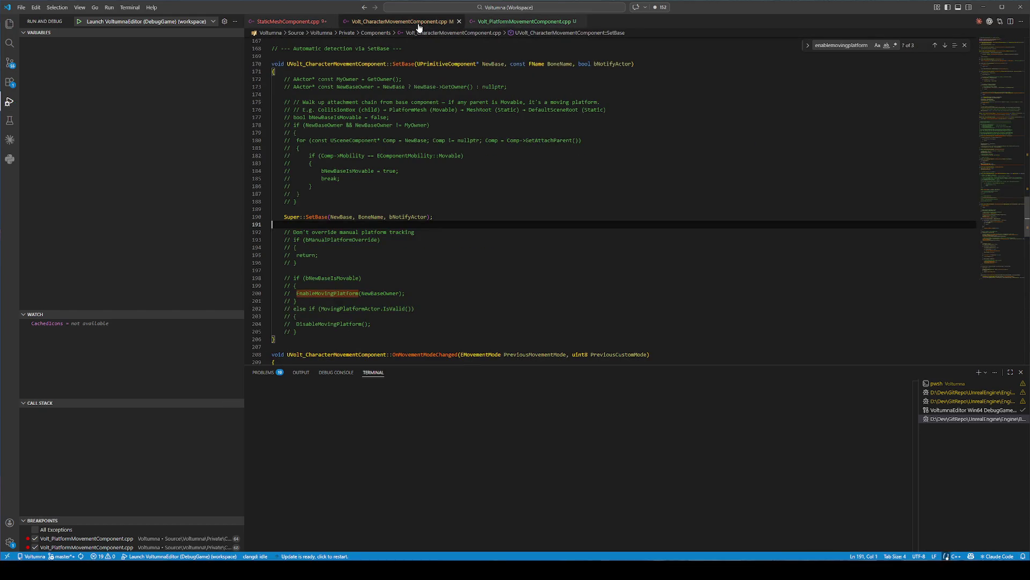
left_click(495, 142)
key("alt+o")
Step: Search the header and inspect StartMovement's bInEaseOut and InBlendExponent parameters
key("ctrl+f")
type("start")
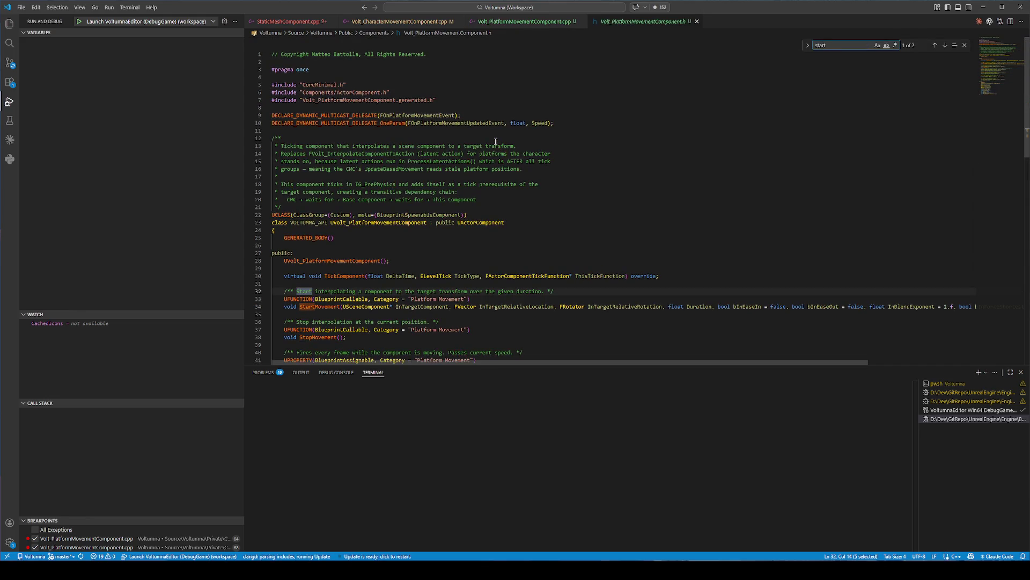
scroll(537, 172, "down", 2)
left_click(889, 265)
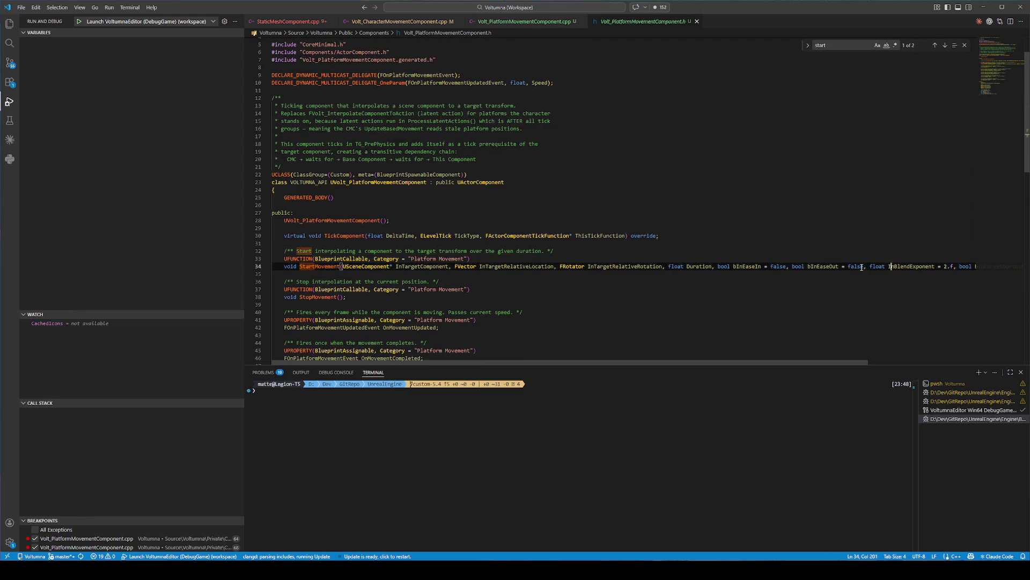
double_click(810, 267)
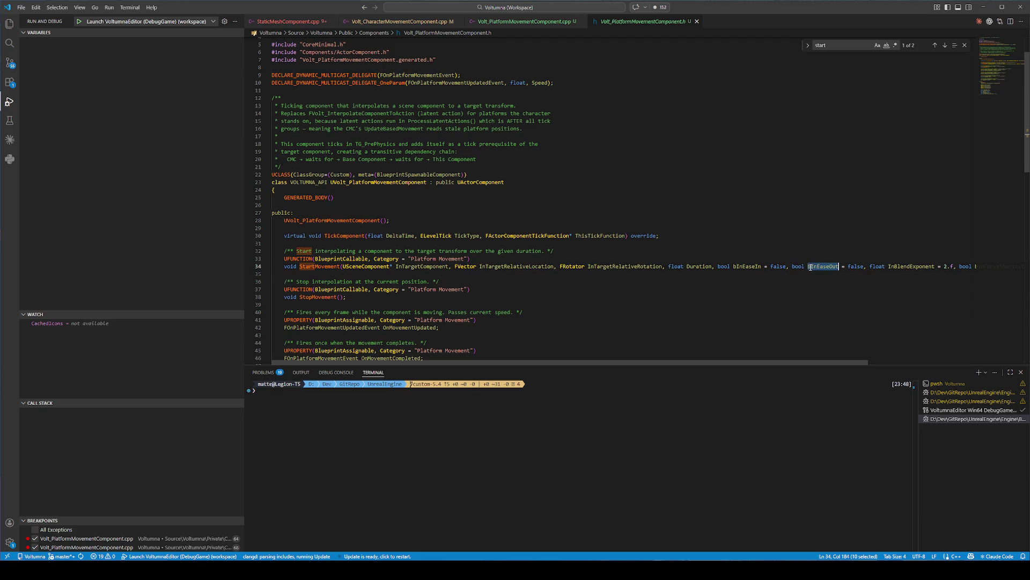
double_click(913, 267)
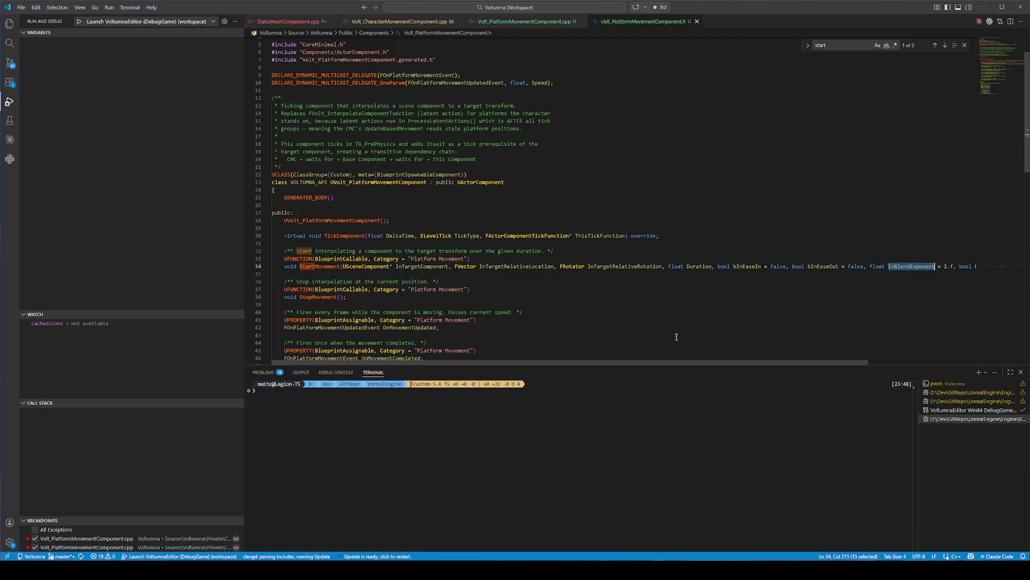
mouse_move(728, 363)
left_mouse_down()
mouse_move(854, 362)
mouse_move(886, 272)
left_mouse_up()
left_click(787, 278)
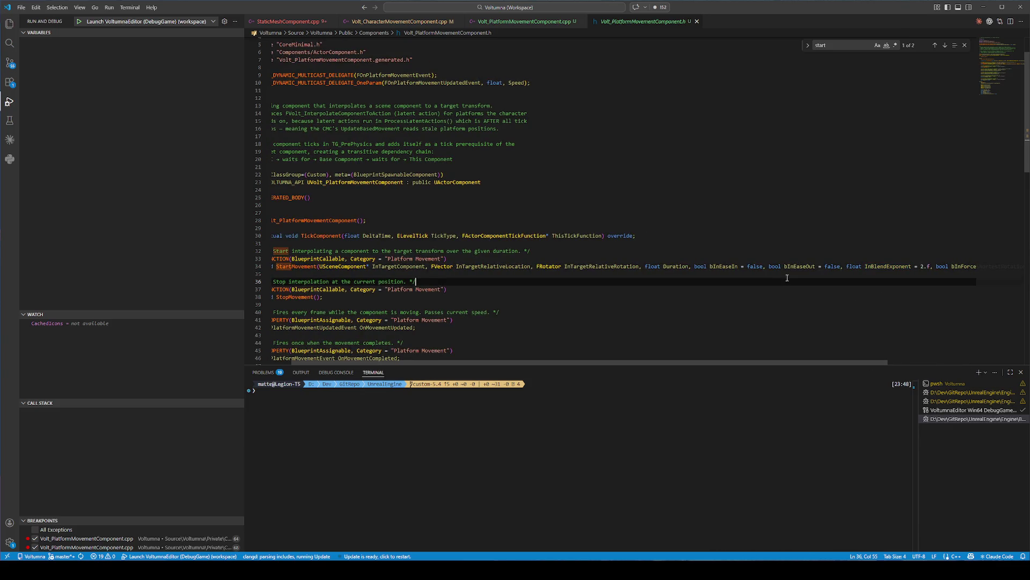
Step: Step through the InBlendExponent matches in the platform movement source file
key("ctrl+Tab")
key("ctrl+f")
key("ctrl+v")
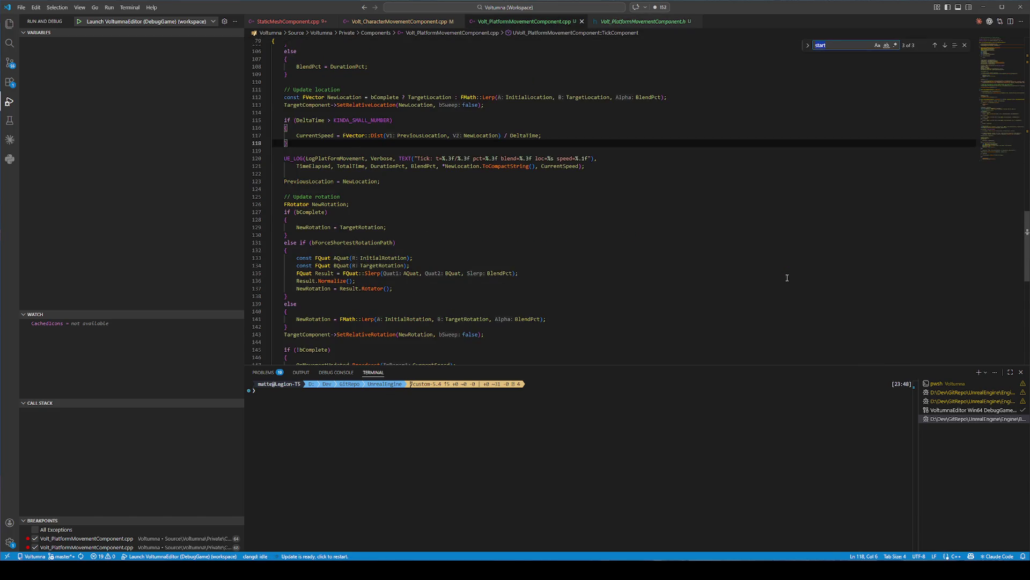
key("Return")
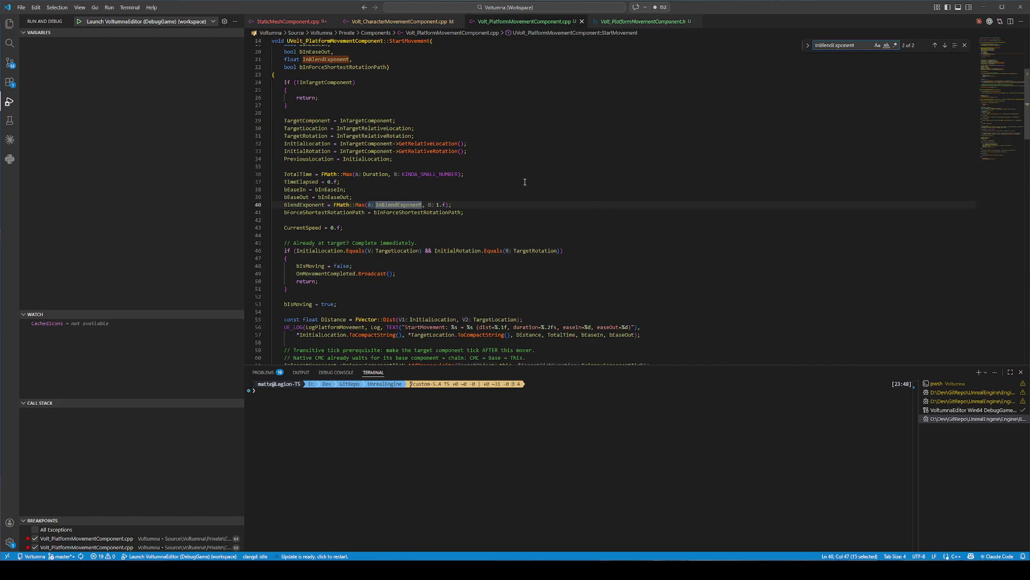
key("Return")
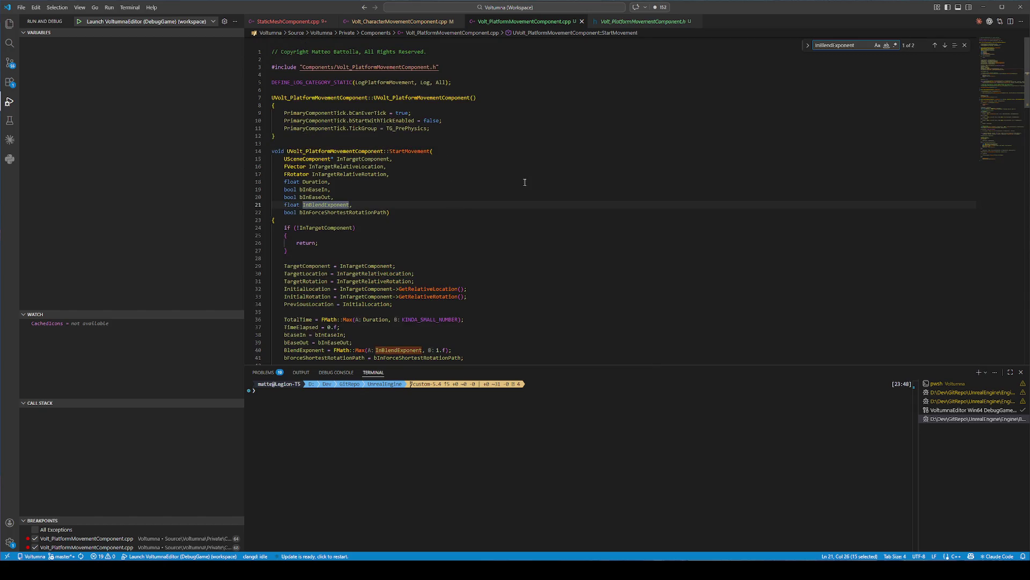
key("Return")
Step: Search for BlendExponent and follow it to its use in TickComponent
double_click(317, 207)
key("ctrl+f")
key("Return")
key("Return")
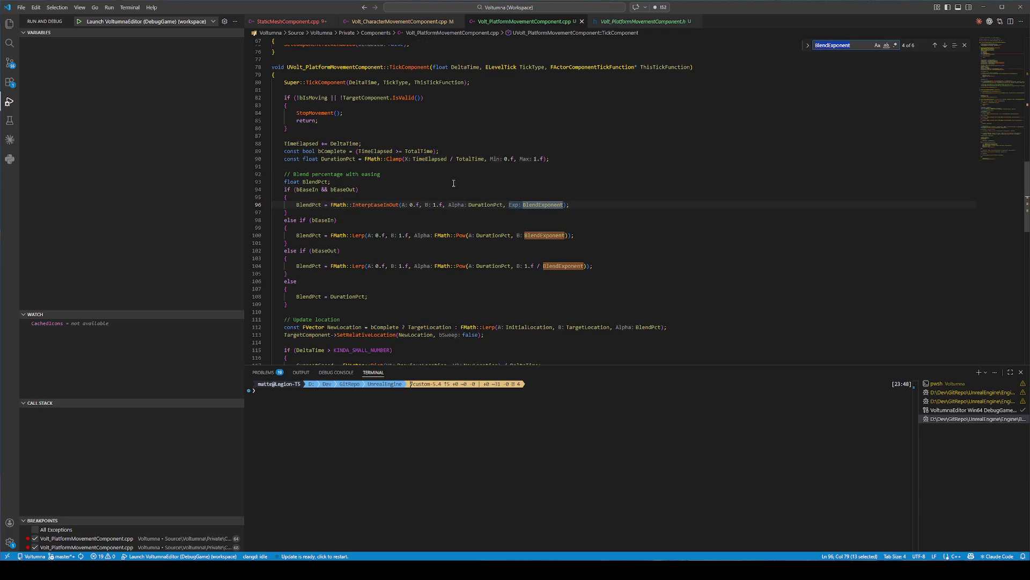
key("Return")
key("Return")
key("Return")
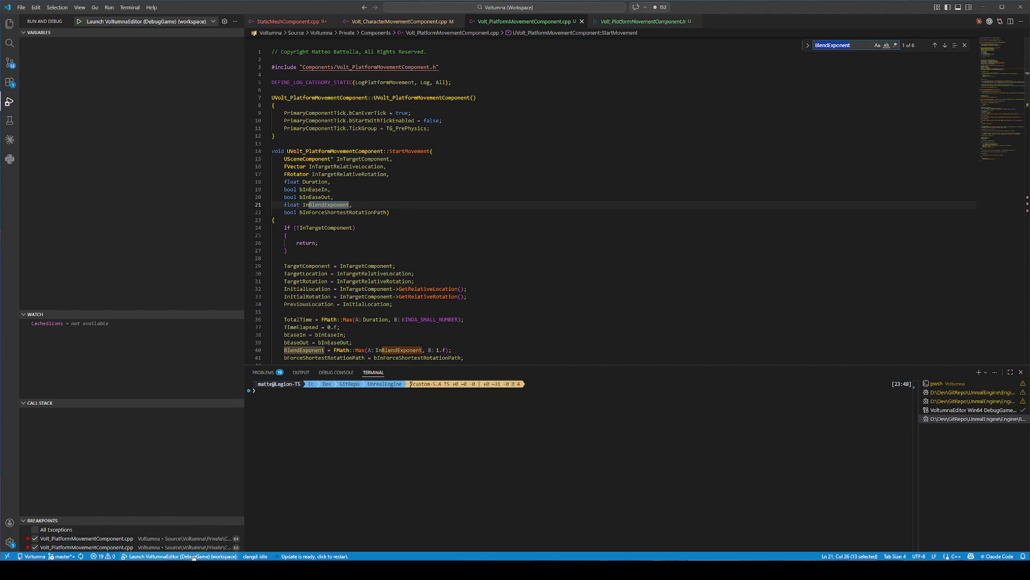
Step: Start a build-and-debug session of the editor with F5
key("ctrl+shift+o")
key("Escape")
key("F5")
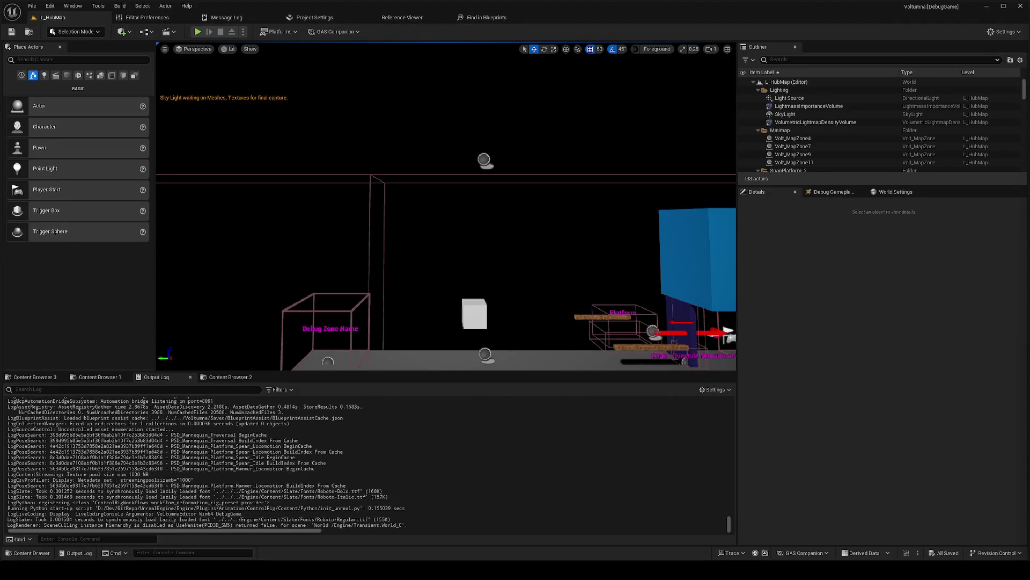
Step: Select the BP_PlatformMoving actor and open it in the Blueprint editor
left_click(697, 306)
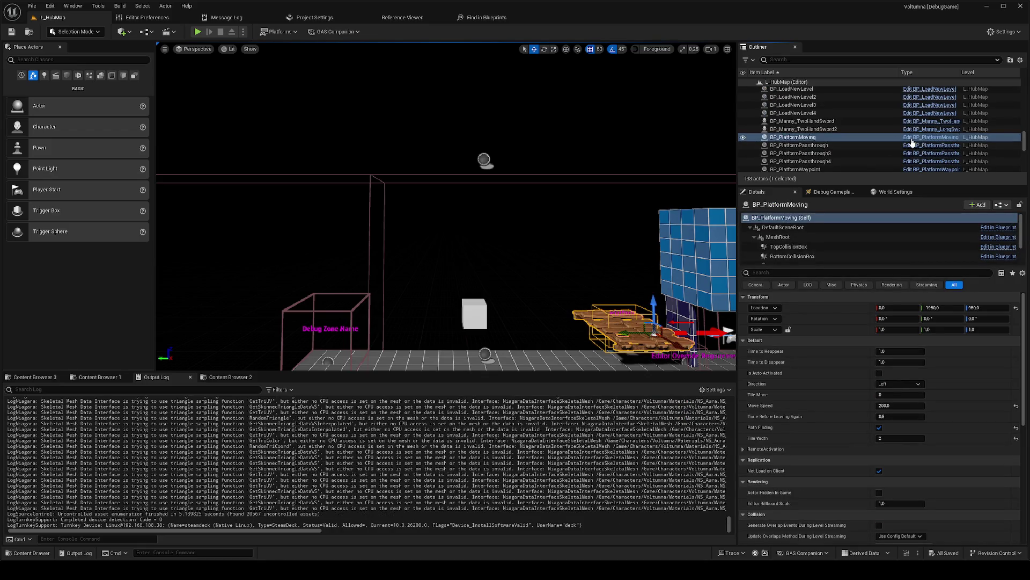
left_click(912, 139)
left_click(911, 140)
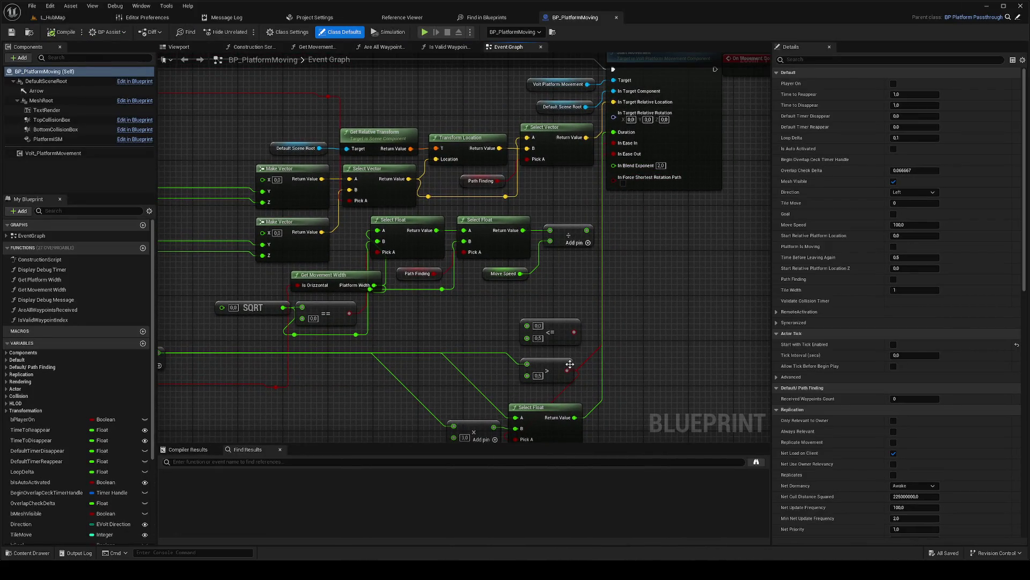
Step: Paste a new Select Float node, wire it into In Blend Exponent, and connect the greater-than result to Pick A
left_click(569, 407)
left_click(616, 308)
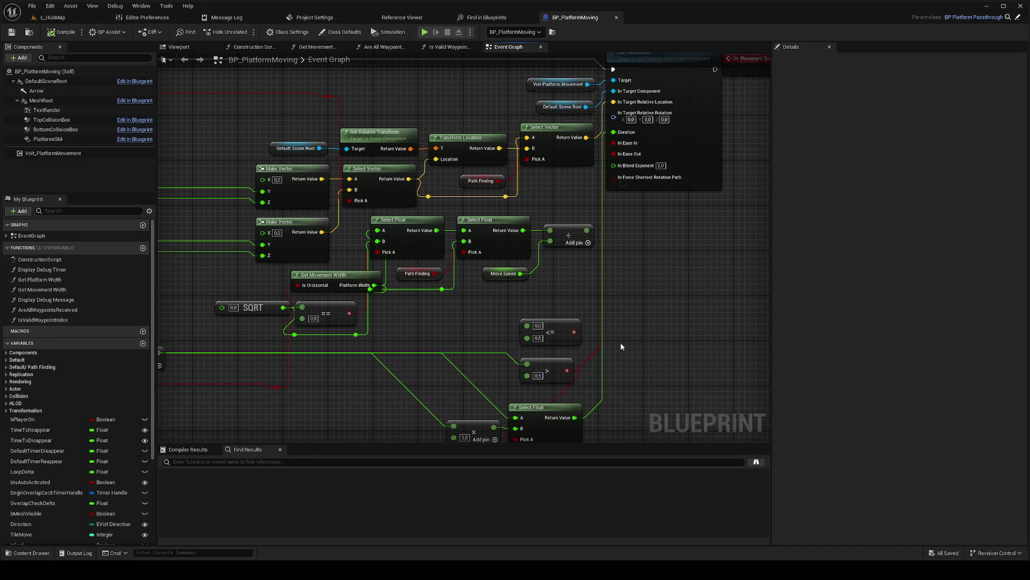
key("ctrl+v")
right_click(626, 286)
left_click(637, 269)
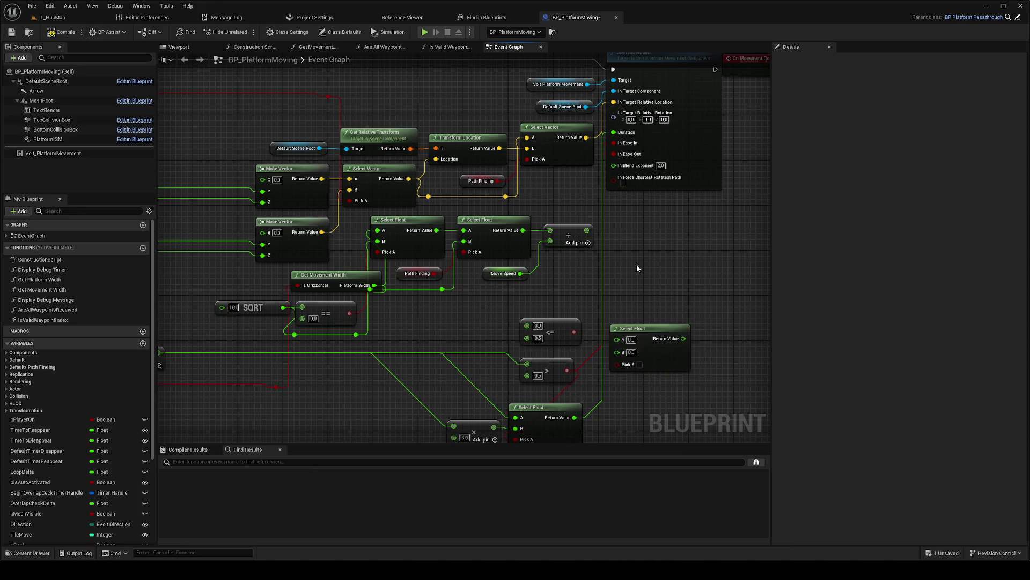
left_click_drag(683, 338, 613, 165)
left_click_drag(566, 370, 624, 366)
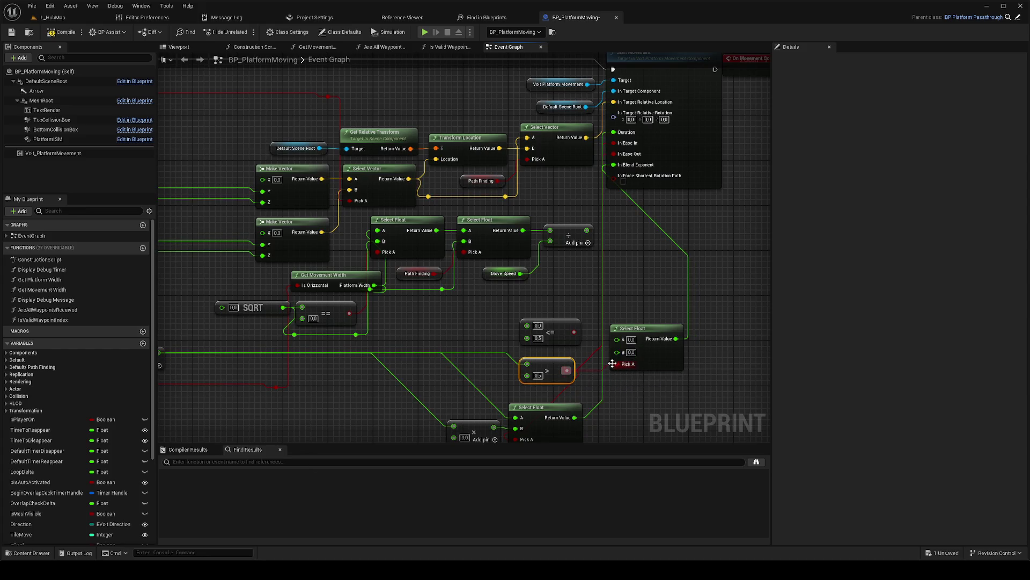
Step: Set Select Float A to 2 and B to 1, then save the Blueprint
left_click(632, 340)
type("2")
left_click(631, 352)
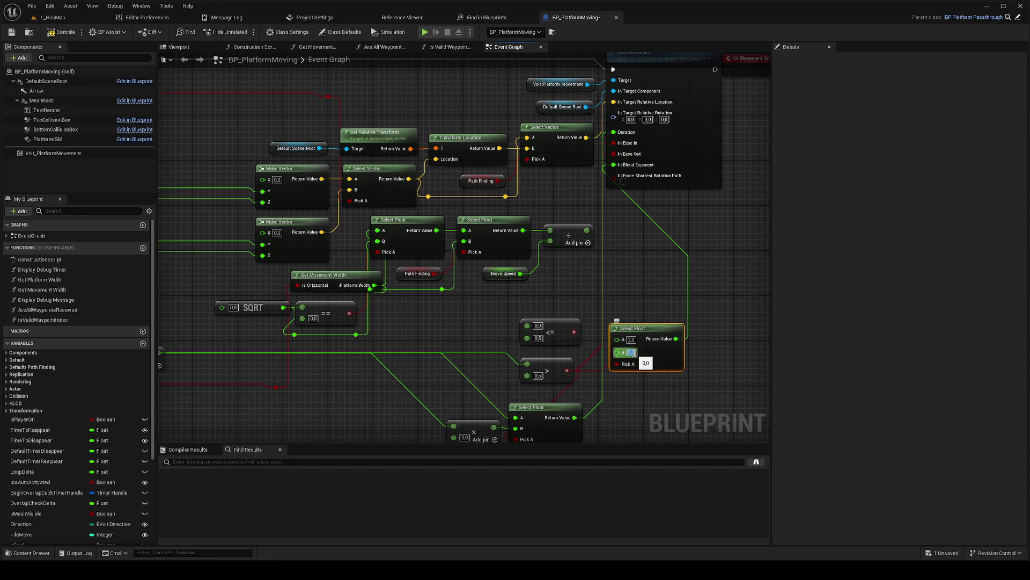
type("1")
key("Return")
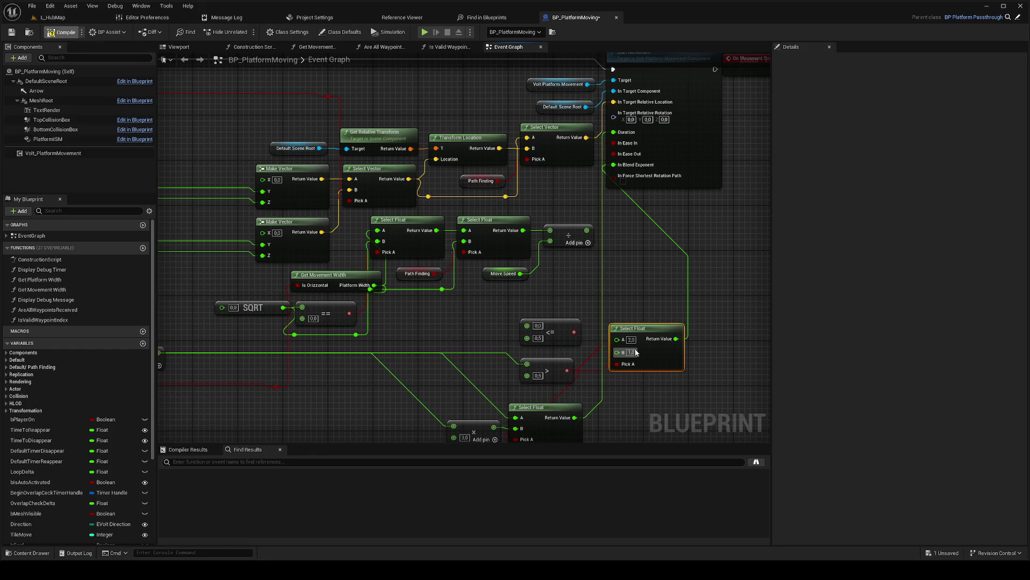
key("ctrl+s")
Step: Nudge the Start Movement node in the graph and return to the L_HubMap level
mouse_move(632, 402)
left_mouse_down()
mouse_move(632, 349)
mouse_move(642, 403)
mouse_move(634, 427)
left_mouse_up()
left_click(620, 174)
left_click(605, 194)
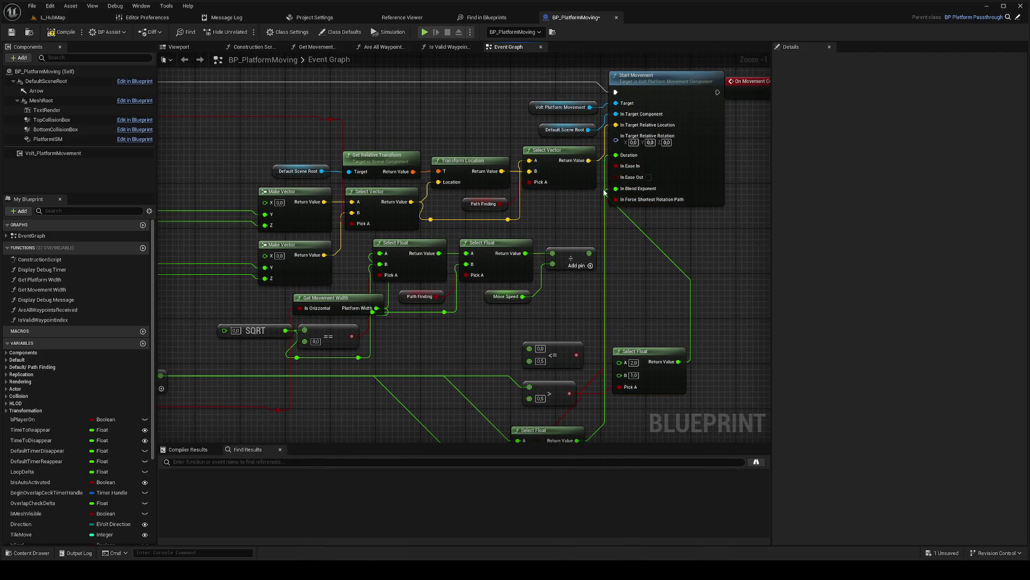
mouse_move(605, 193)
left_mouse_down()
mouse_move(588, 249)
mouse_move(630, 193)
left_mouse_up()
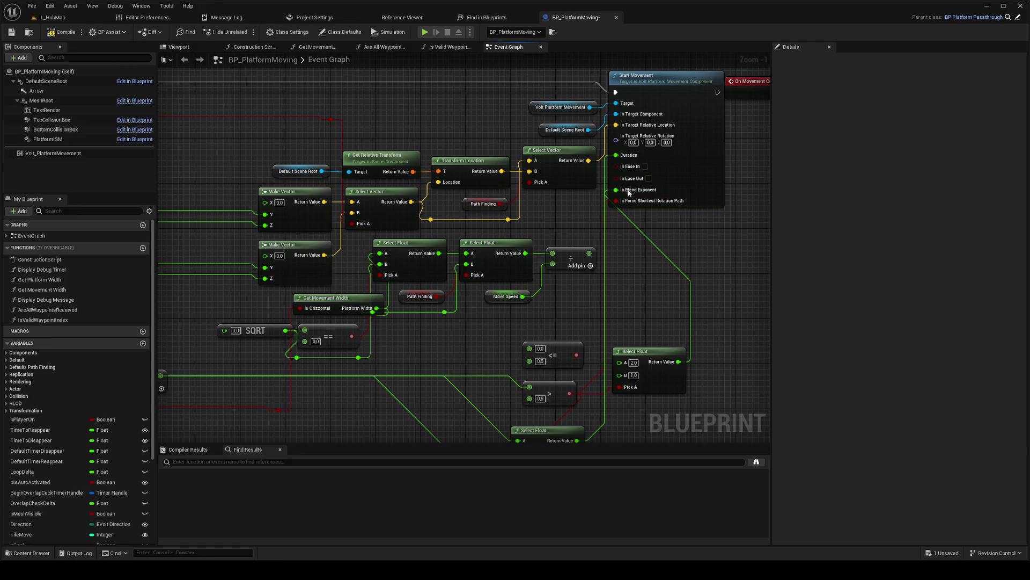
left_click(53, 17)
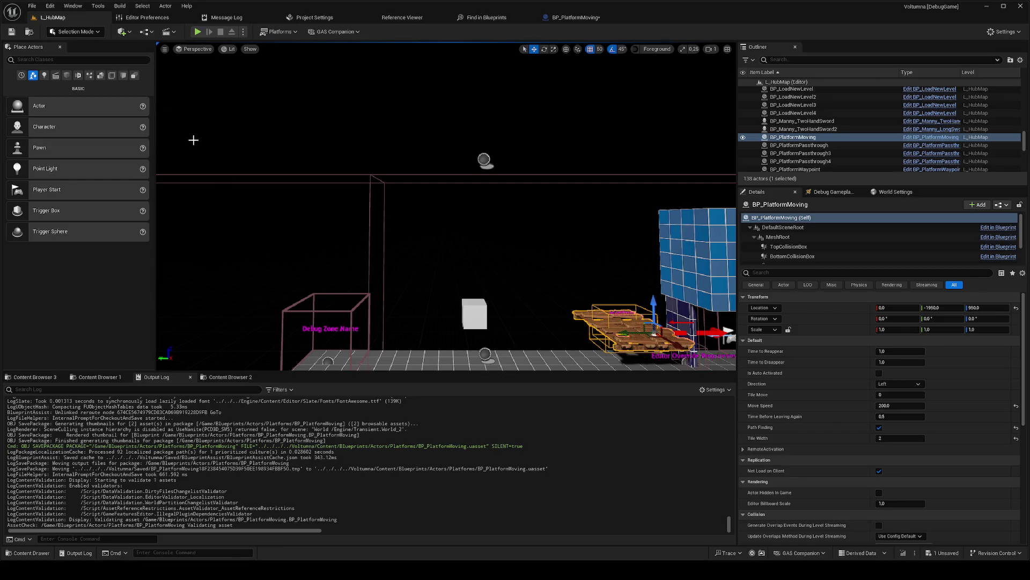
Step: Play-test L_HubMap, resume past the VS Code breakpoint, and jump onto the moving platform
right_click(421, 354)
left_click(423, 355)
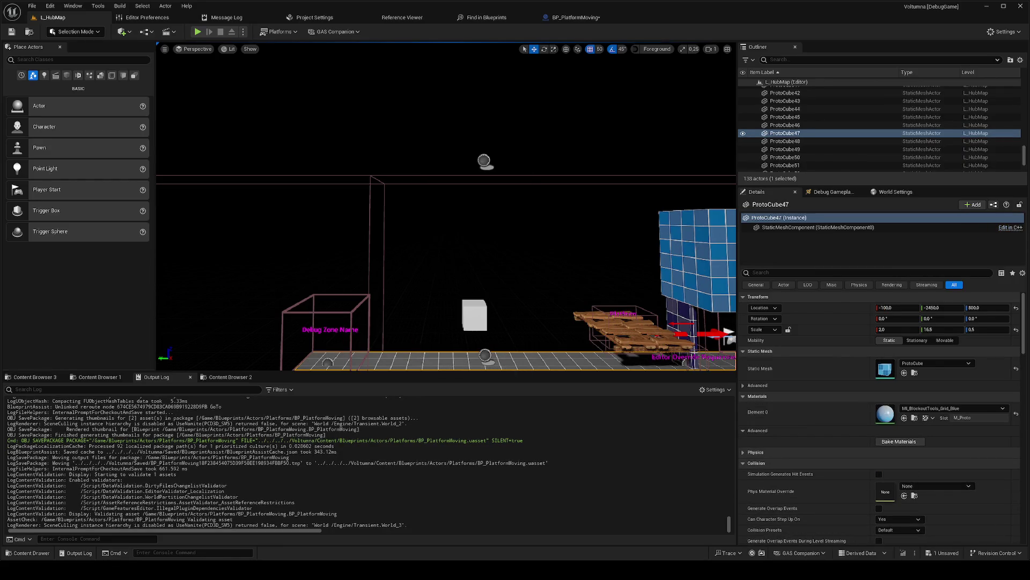
key("alt+p")
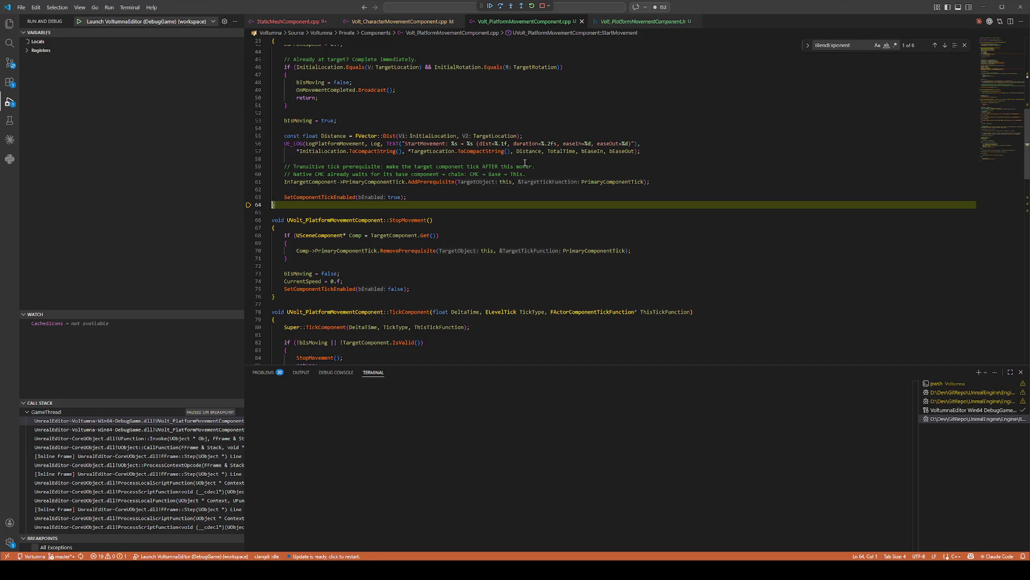
key("F5")
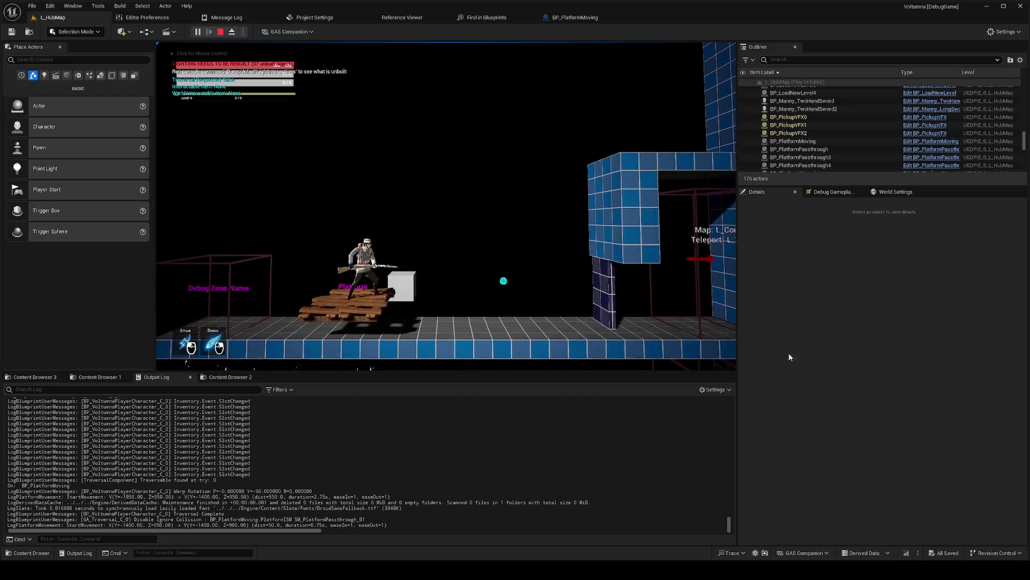
left_click(499, 301)
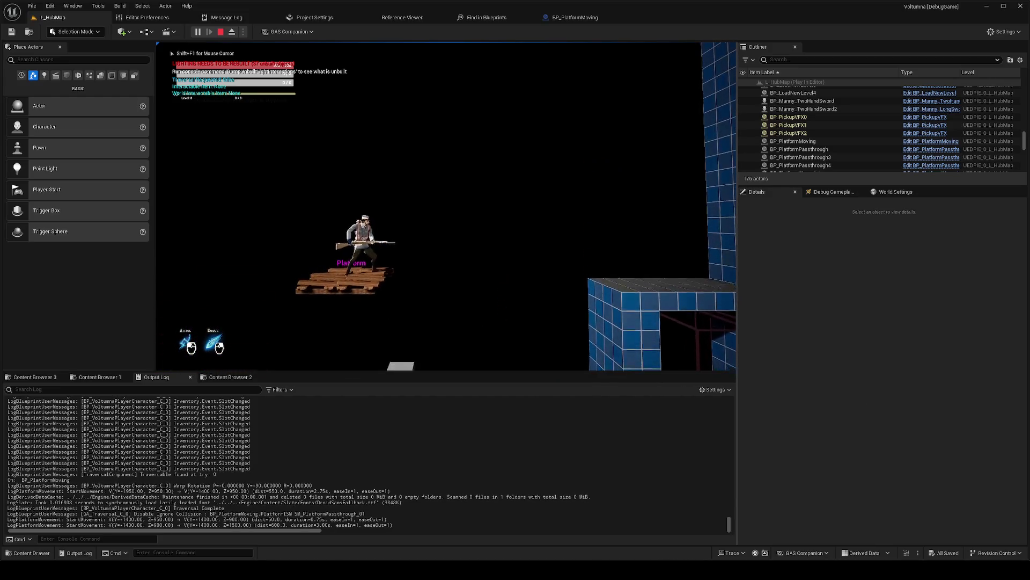
key("space")
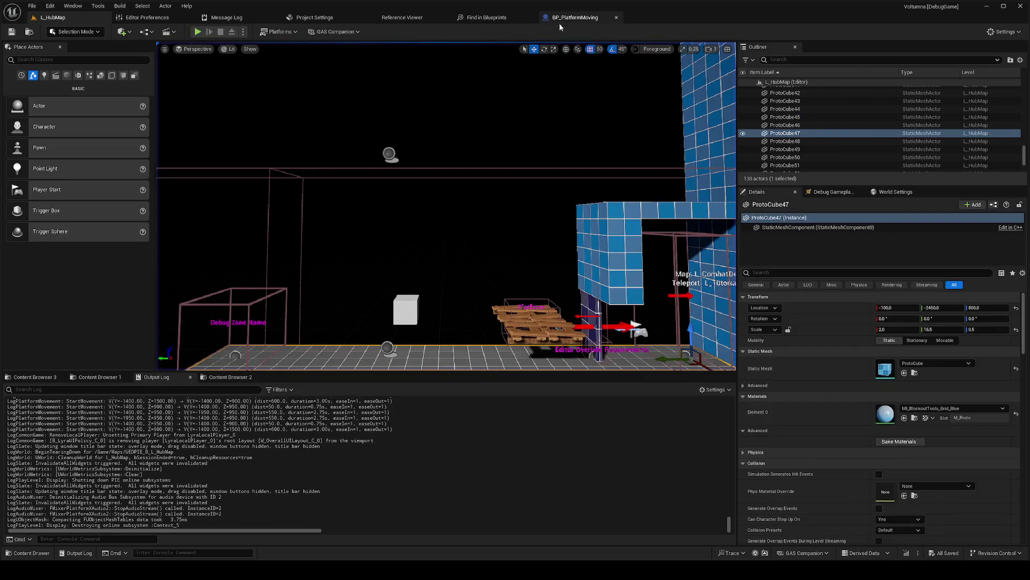
Step: Check the BP_PlatformMoving graph, then start a play-test of the hub level
left_click(559, 24)
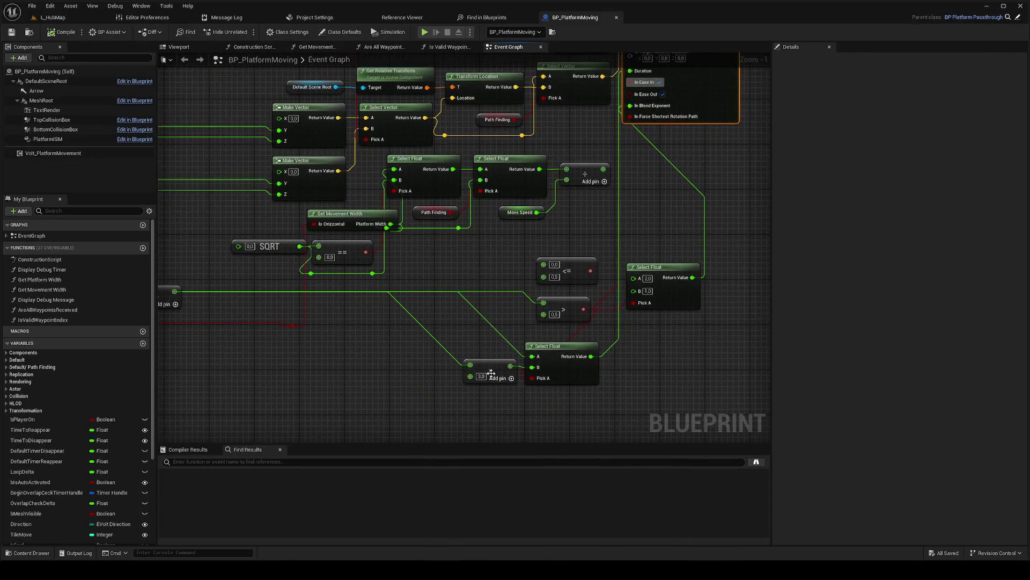
left_click(52, 18)
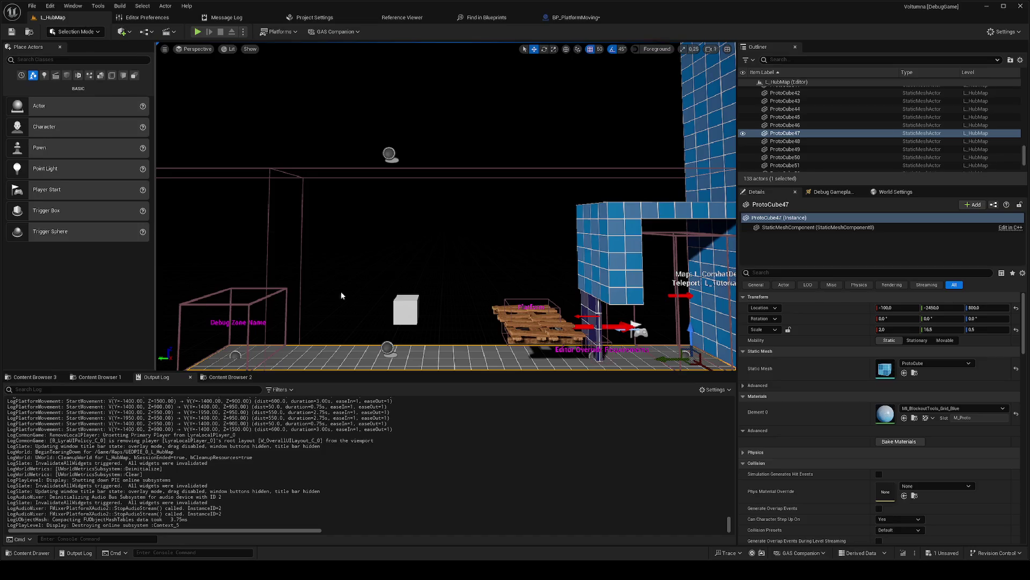
key("alt+p")
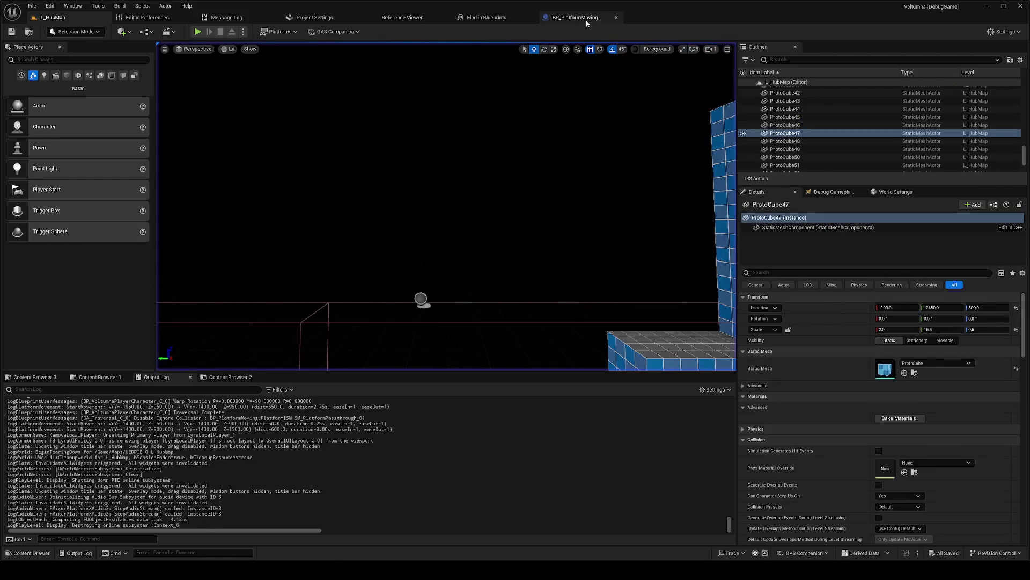
Step: Set Select Float B to 0.5, save the Blueprint, and play-test the hub level again
left_click(575, 17)
left_click(645, 292)
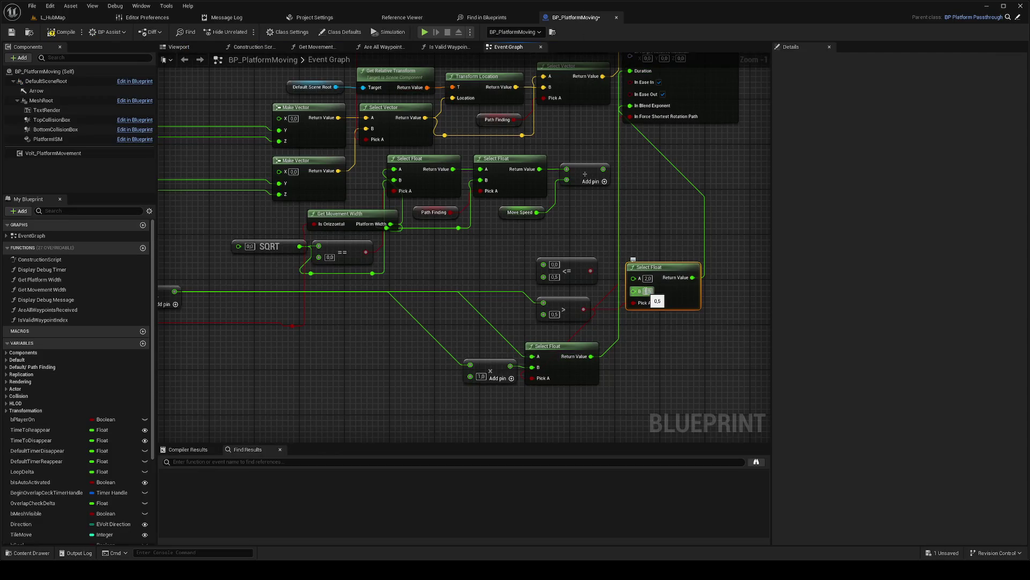
left_click(52, 17)
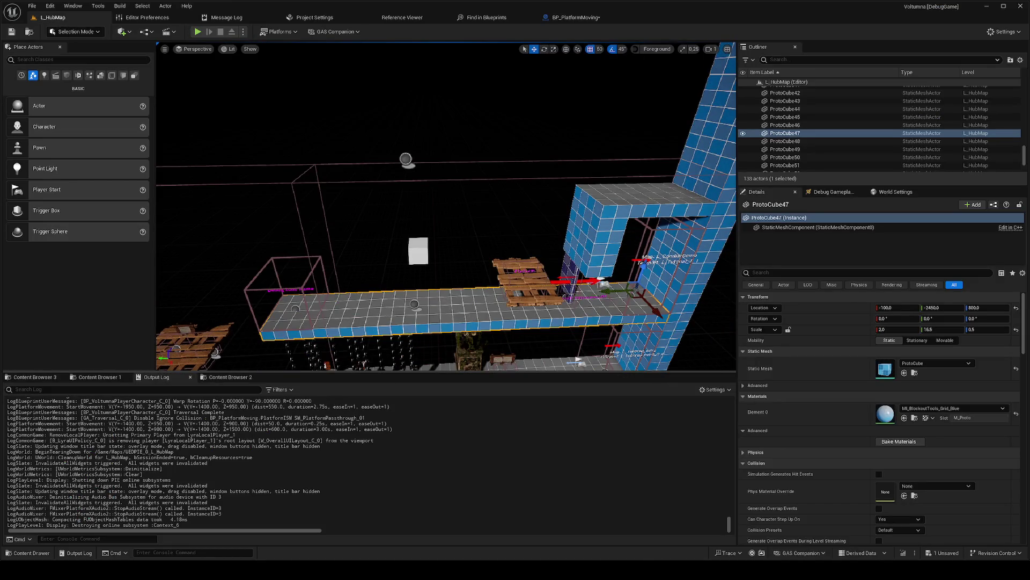
key("ctrl+shift+s")
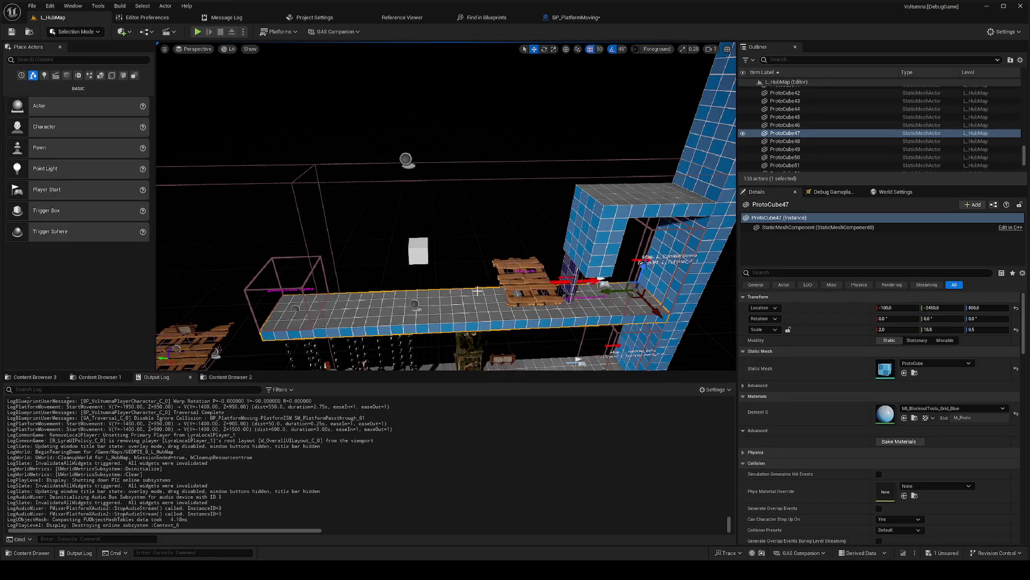
key("alt+p")
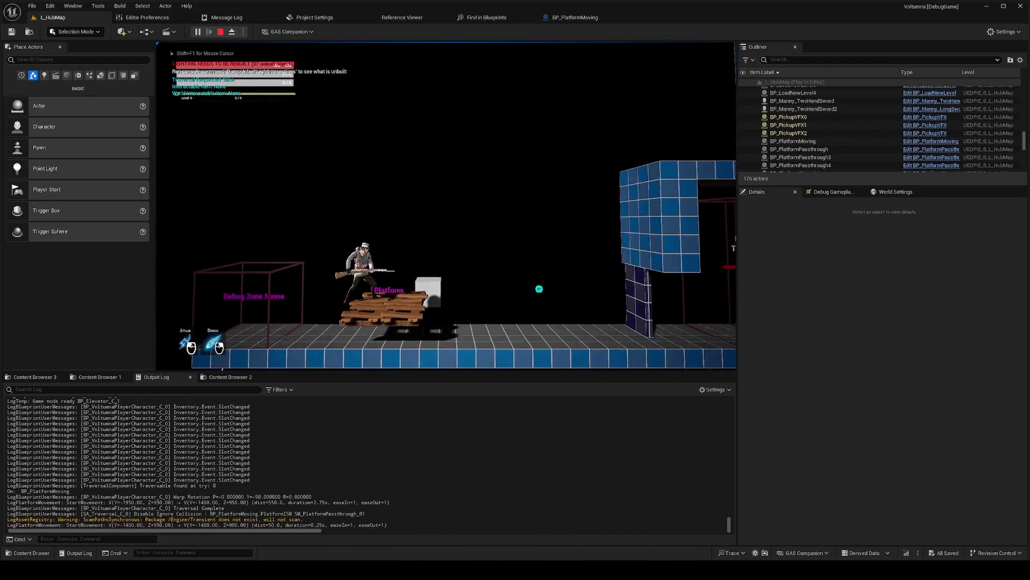
Step: Stop the running play-test, review the Blueprint graph, and play-test the hub level again
key("shift+F1")
key("Escape")
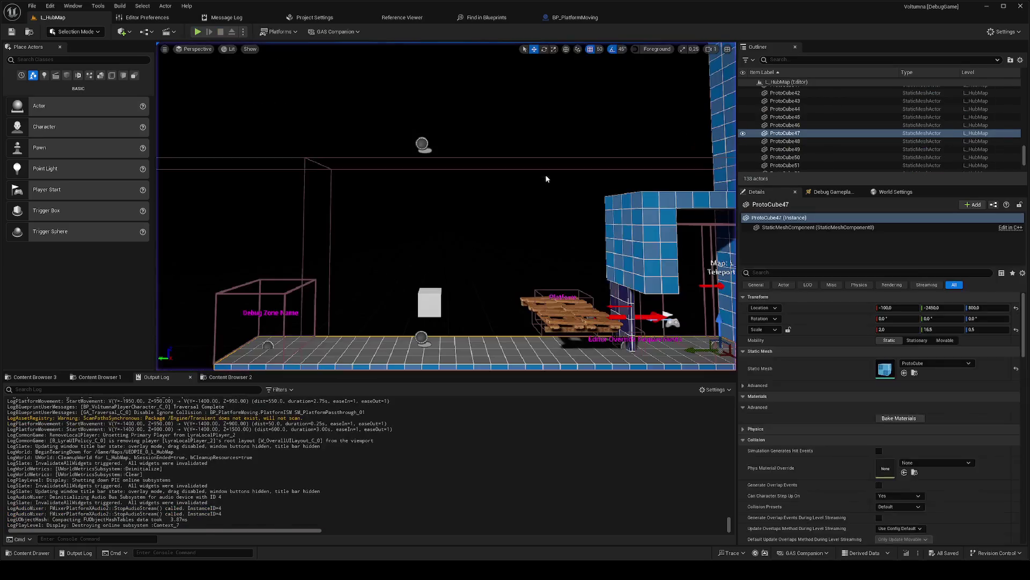
left_click(581, 27)
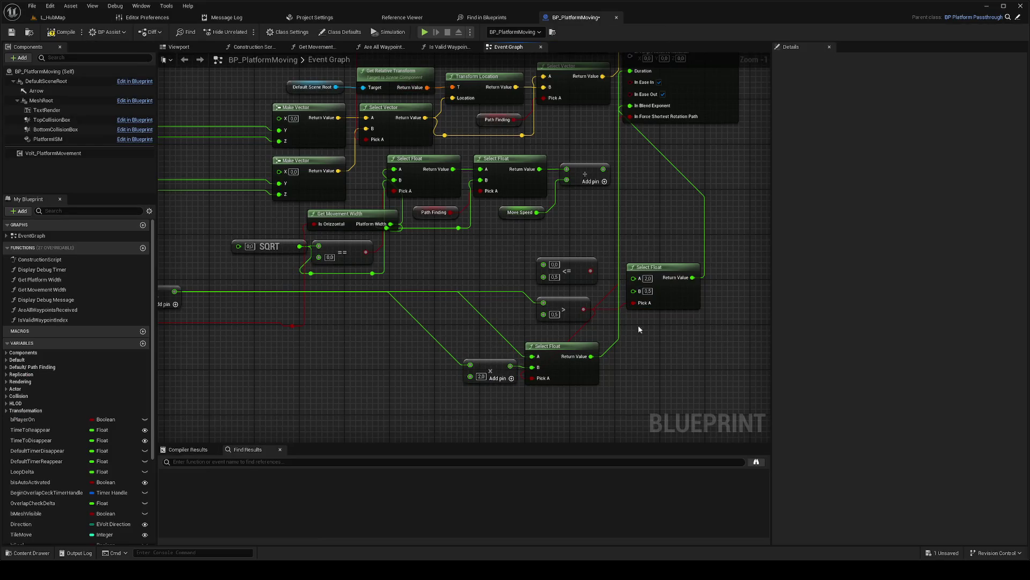
left_click(75, 18)
right_click(469, 350)
key("Escape")
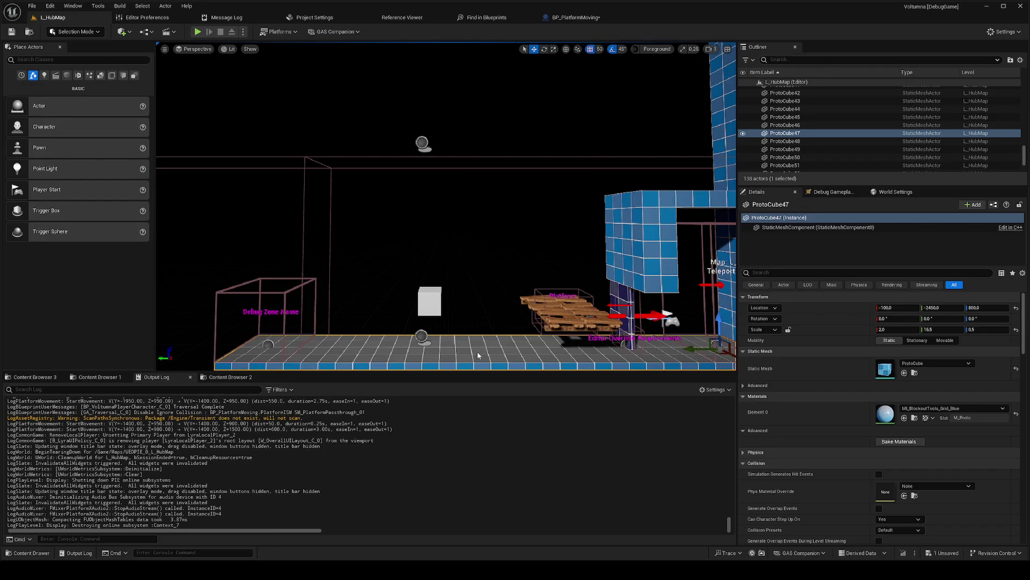
key("alt+p")
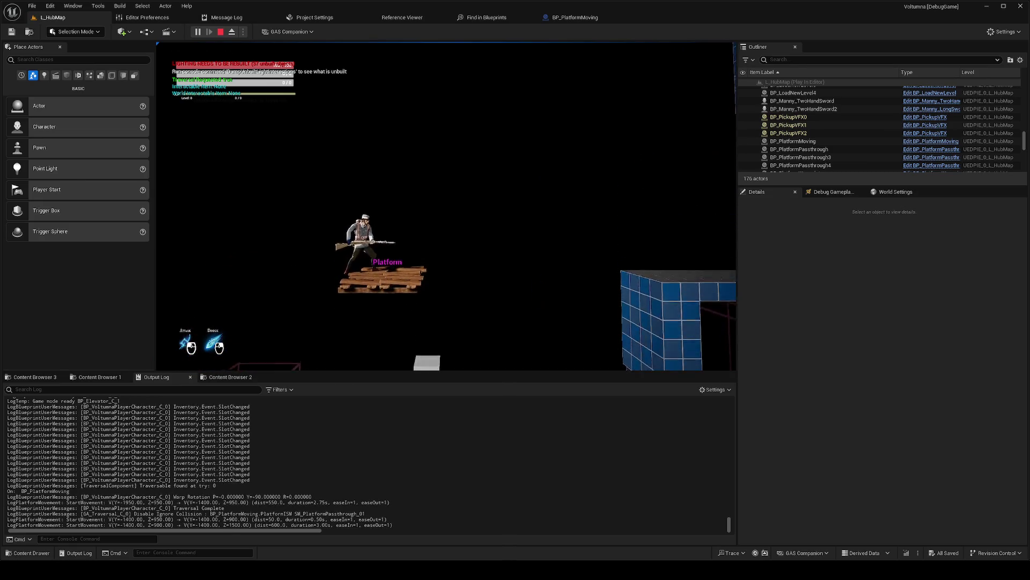
Step: Set Select Float A to 1.0 and test the platform with that value
key("Escape")
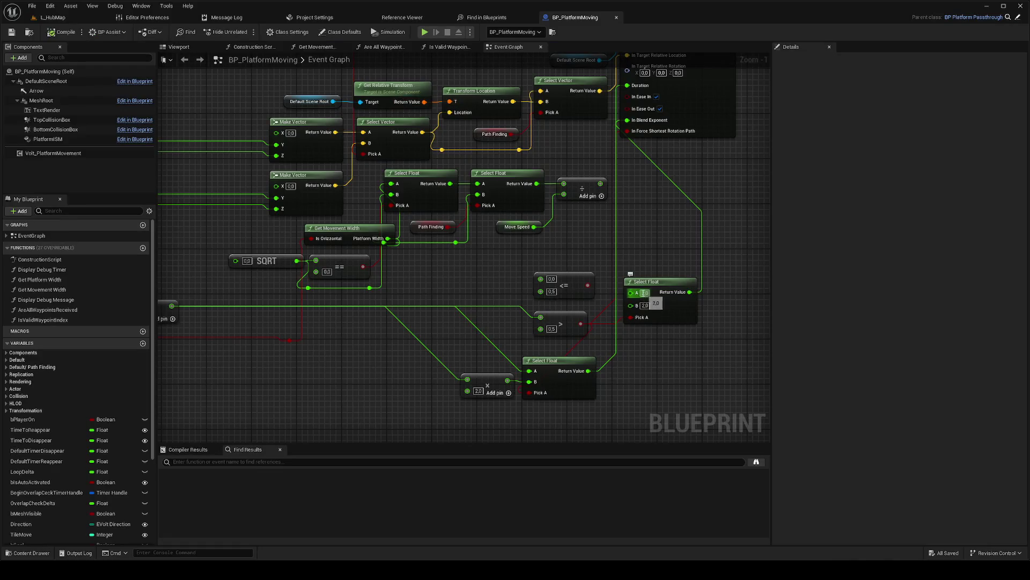
type("1")
key("Return")
left_click(53, 17)
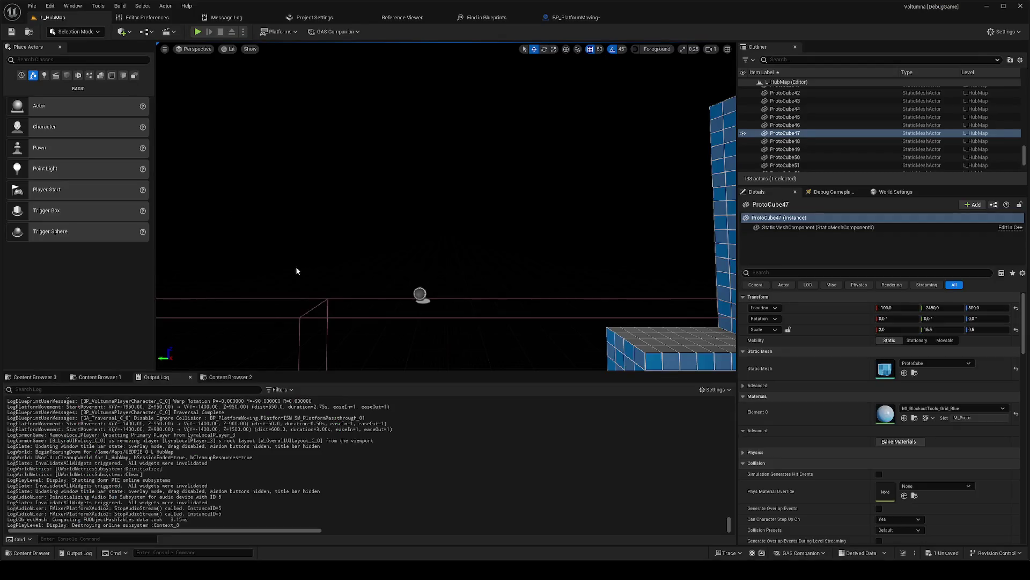
right_click(460, 309)
left_click(478, 337)
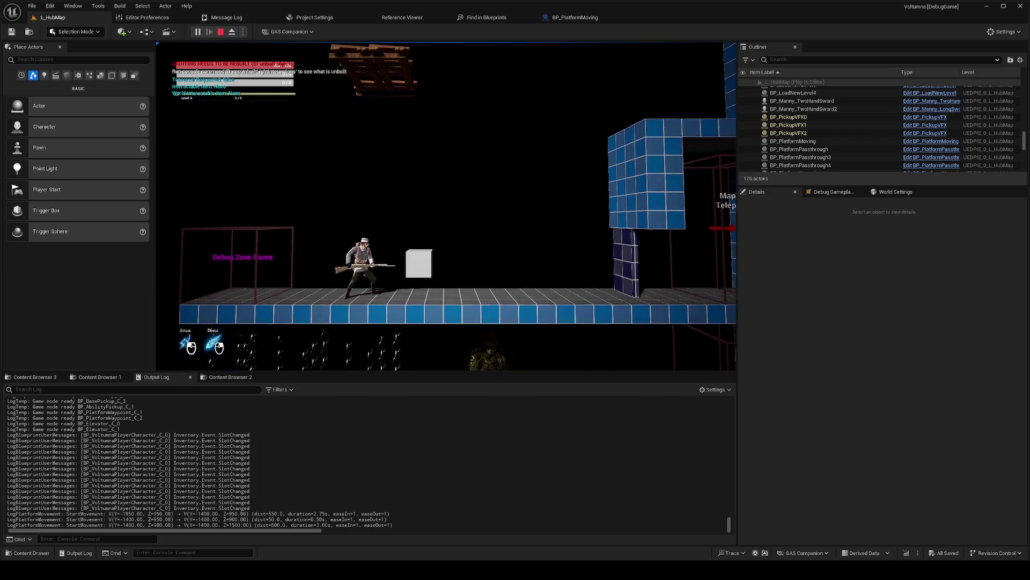
key("Escape")
Step: Revisit the BP_PlatformMoving graph and run another play-test of the hub level
left_click(575, 17)
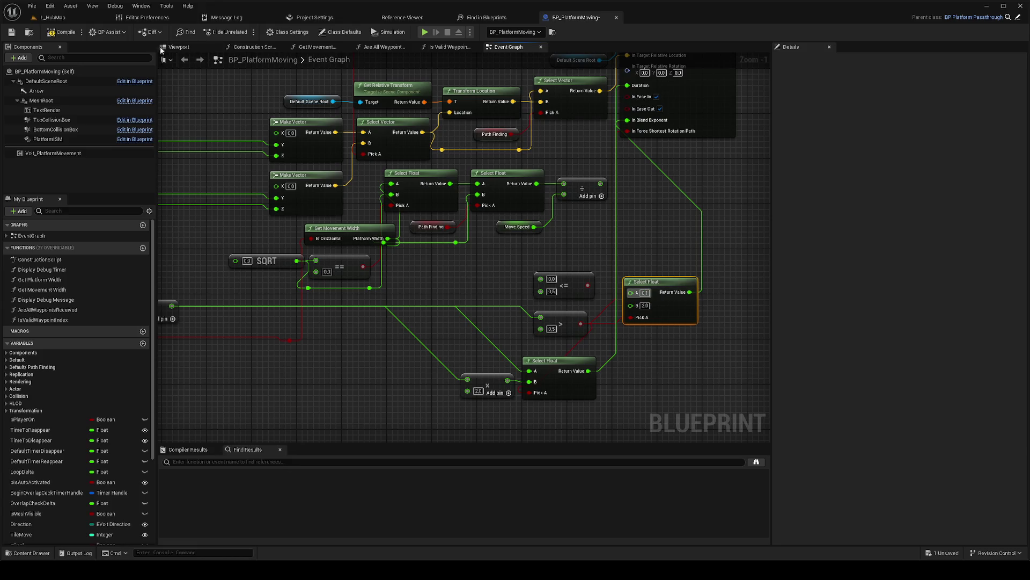
key("ctrl+Tab")
right_click(439, 287)
left_click(459, 285)
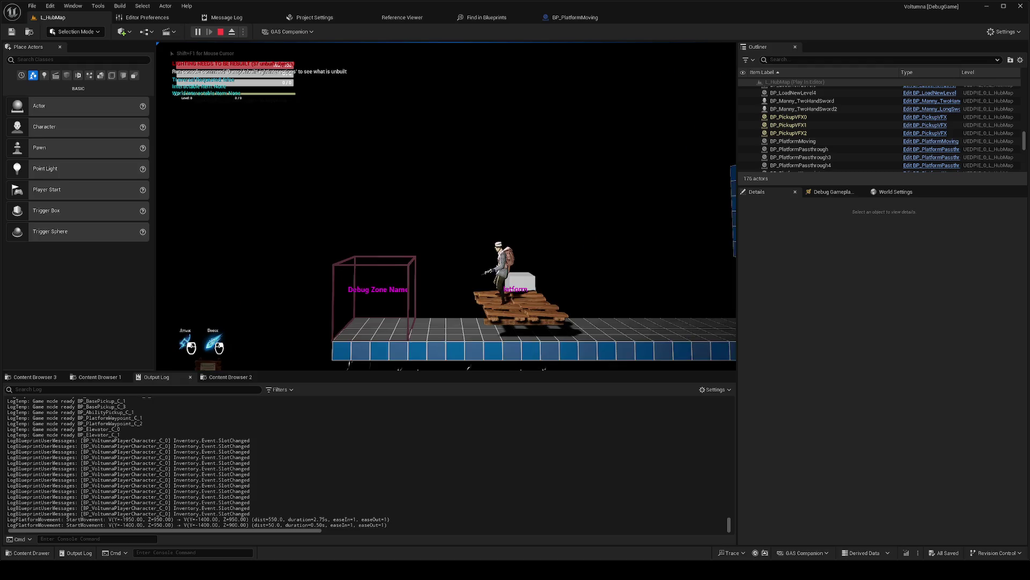
key("shift+F1")
key("Escape")
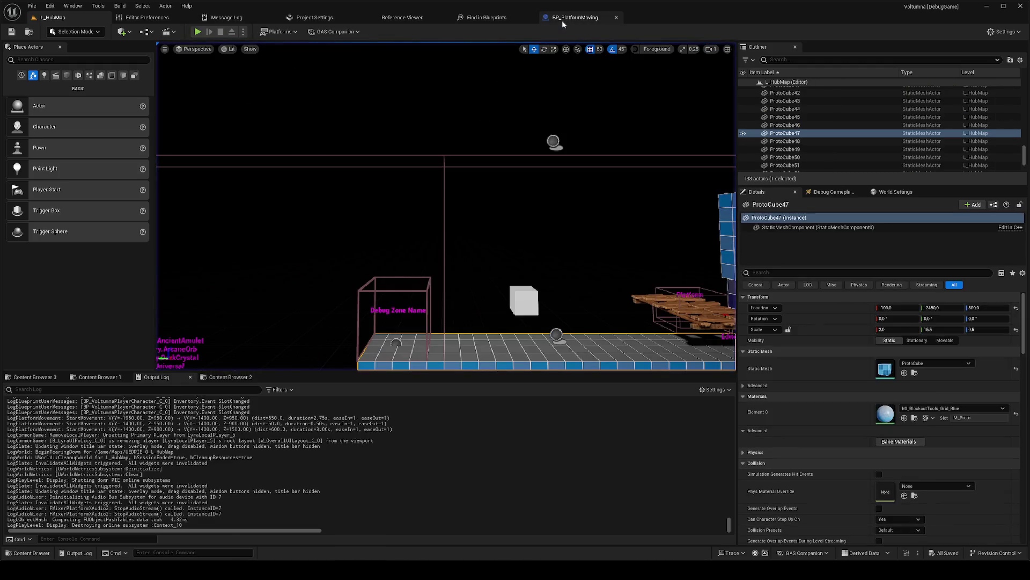
Step: Save the edited BP_PlatformMoving Blueprint and play-test the level once more
left_click(563, 21)
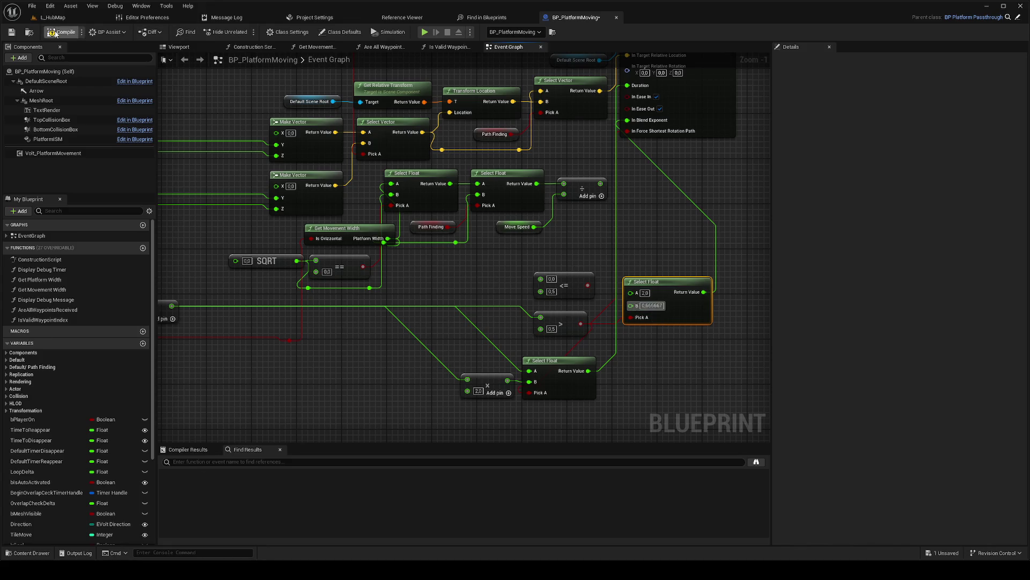
key("ctrl+s")
left_click(75, 14)
key("alt+p")
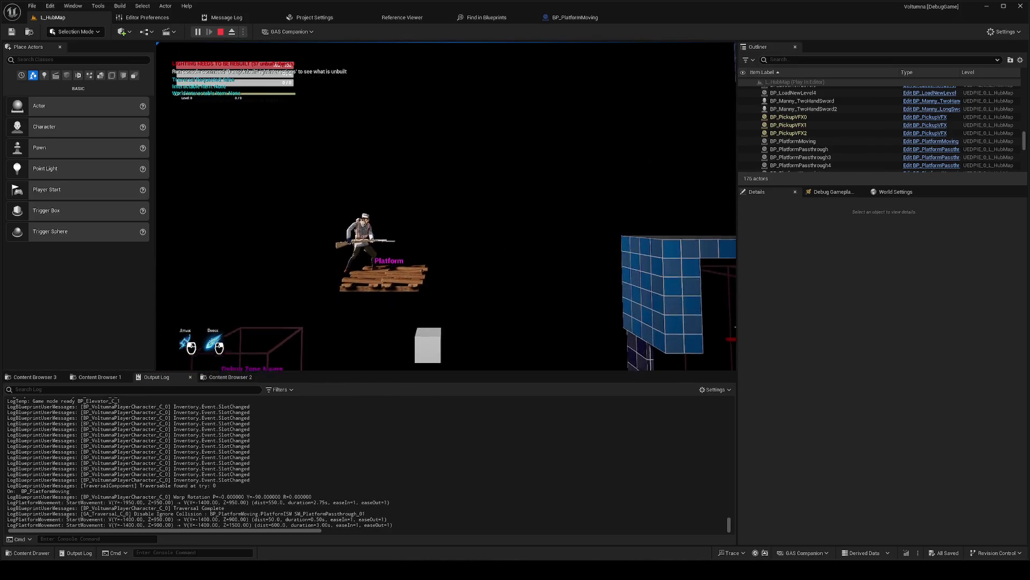
key("Escape")
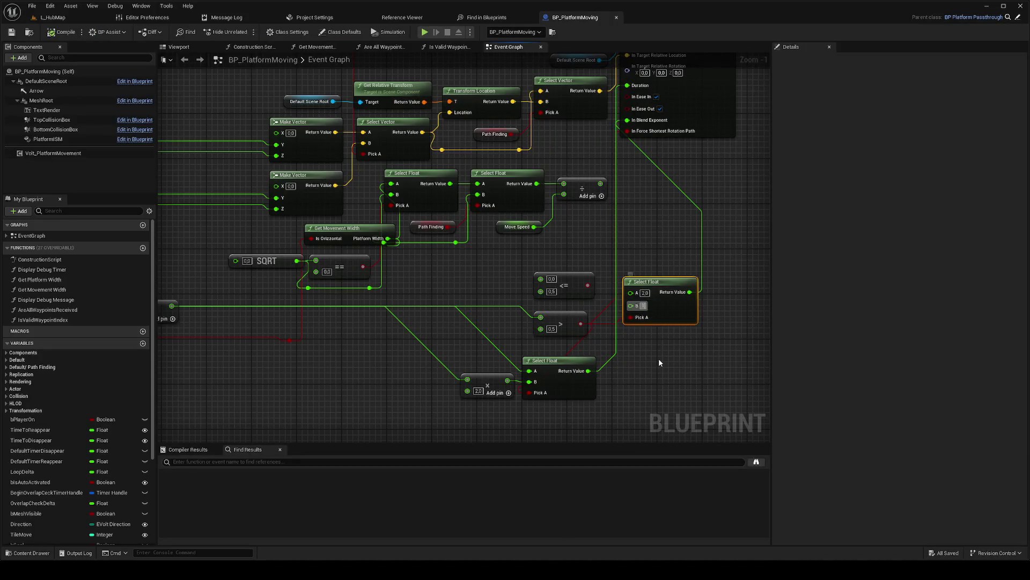
Step: Play-test the hub level, riding the platform and jumping off it before stopping
left_click(72, 21)
right_click(478, 310)
left_click(478, 310)
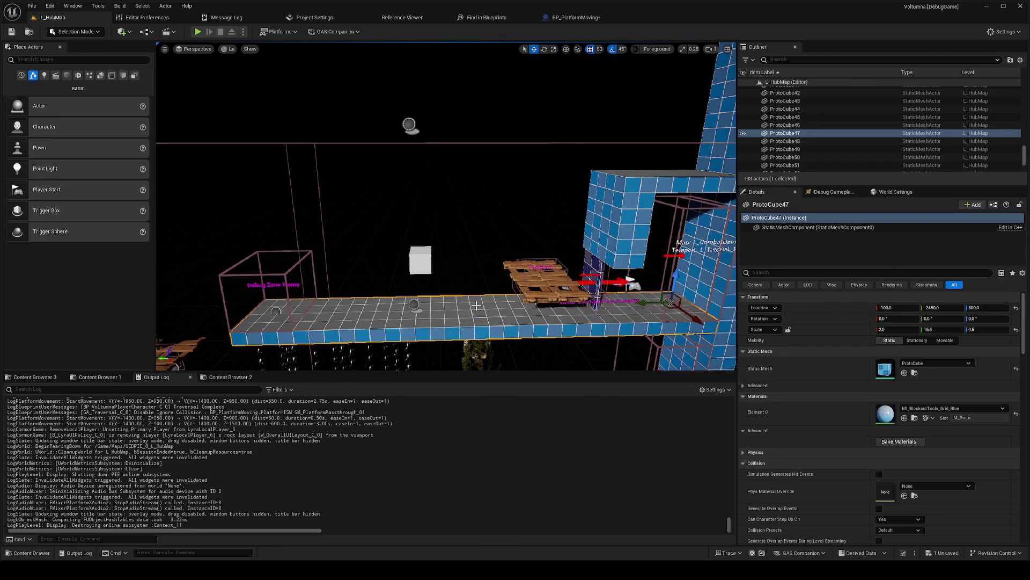
key("alt+p")
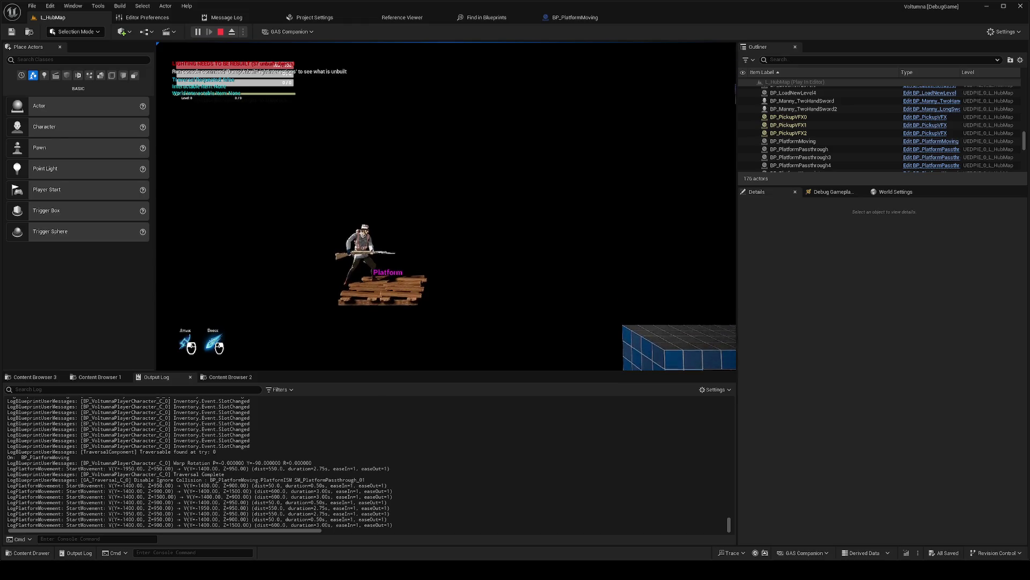
key("space")
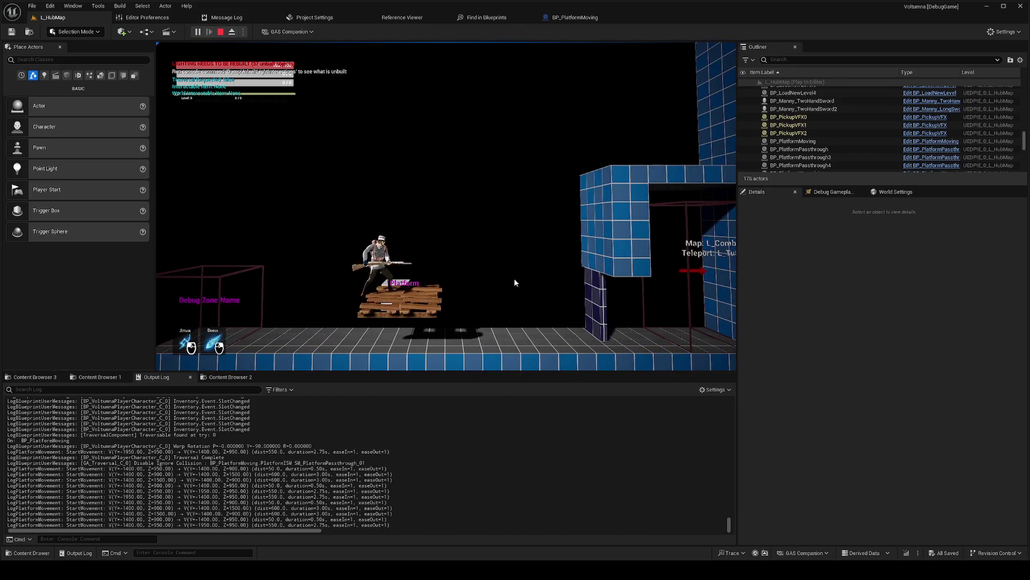
key("Escape")
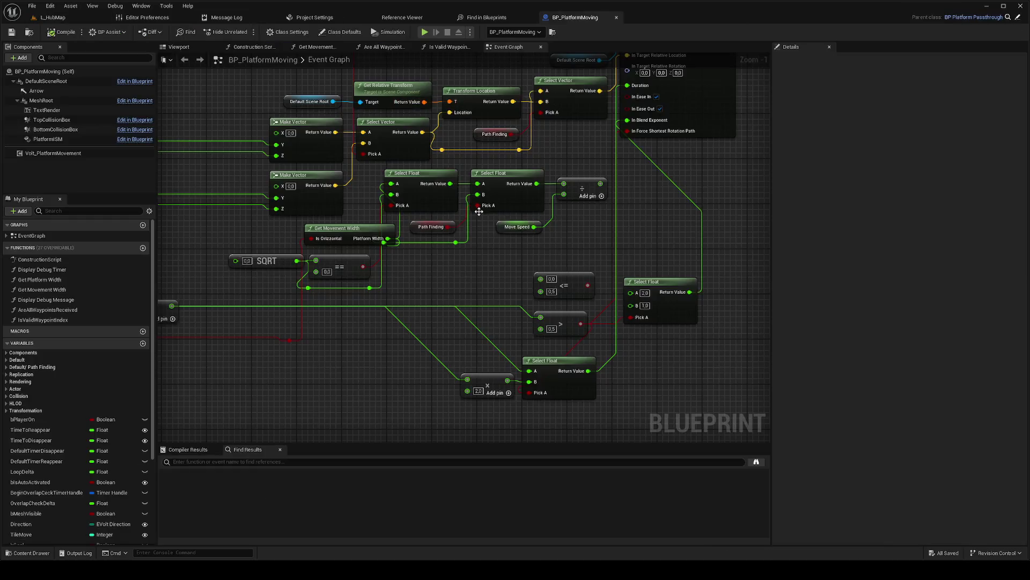
Step: Delete the Select Float, divide, Move Speed, Path Finding, Get Movement Width, SQRT and comparison nodes
left_click_drag(477, 205, 408, 188)
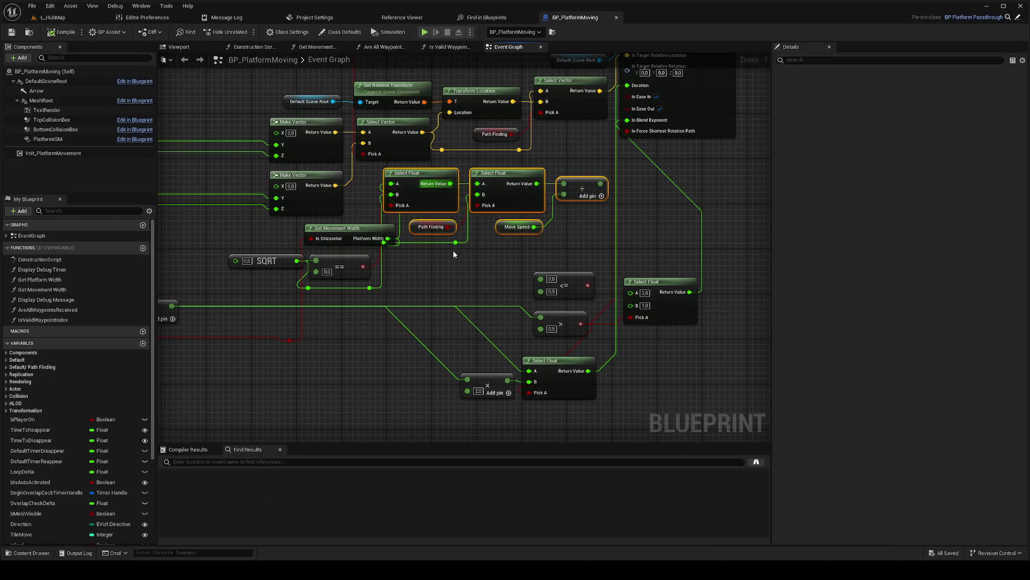
key("Delete")
left_click_drag(286, 235, 286, 234)
key("Delete")
Step: Bring the StartMoveTimeline event node into view and focus the graph on it
scroll(545, 277, "down", 3)
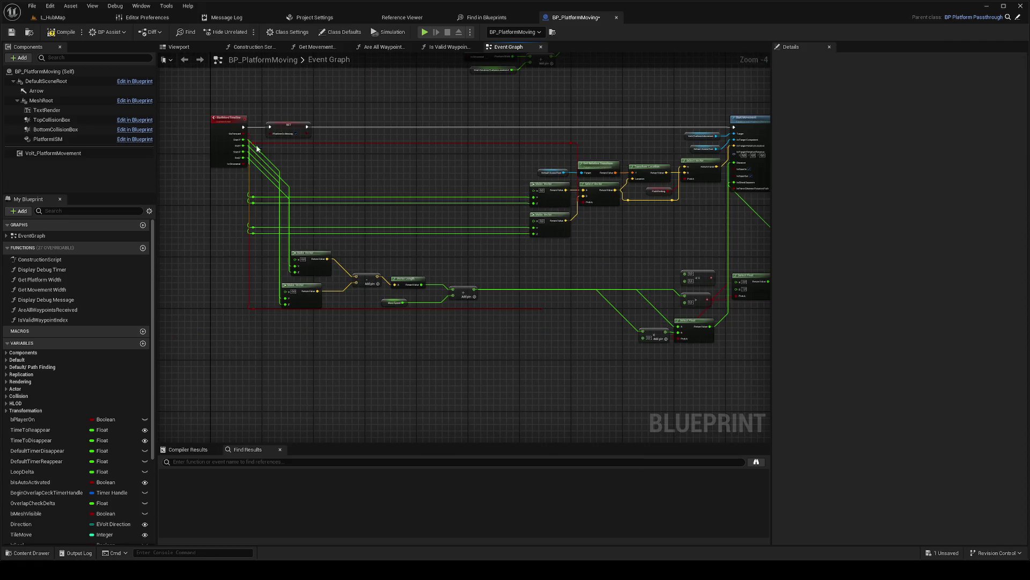
left_click(229, 119)
left_click_drag(529, 261, 415, 261)
left_click(582, 277)
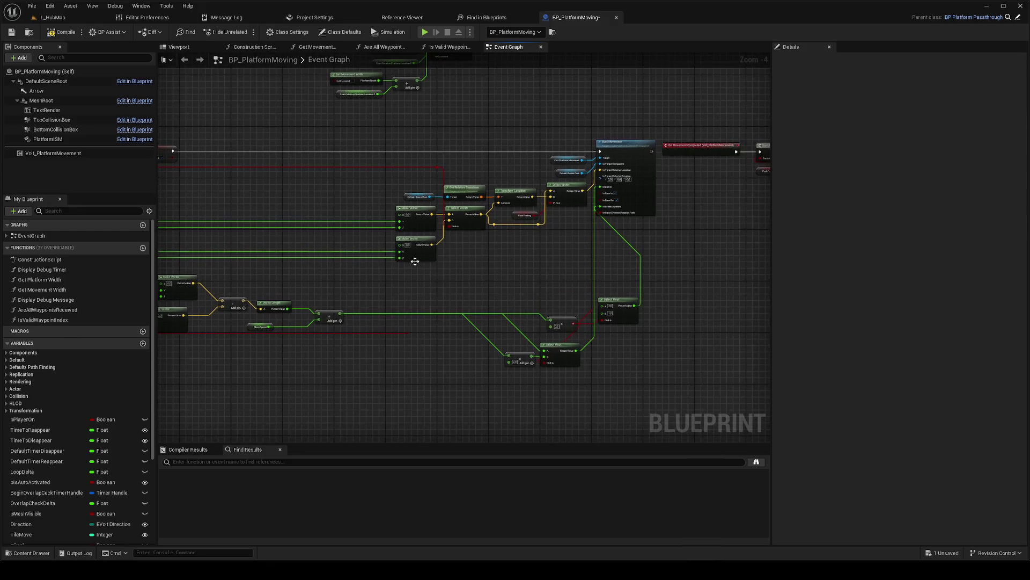
left_click_drag(181, 207, 374, 230)
left_click(272, 175)
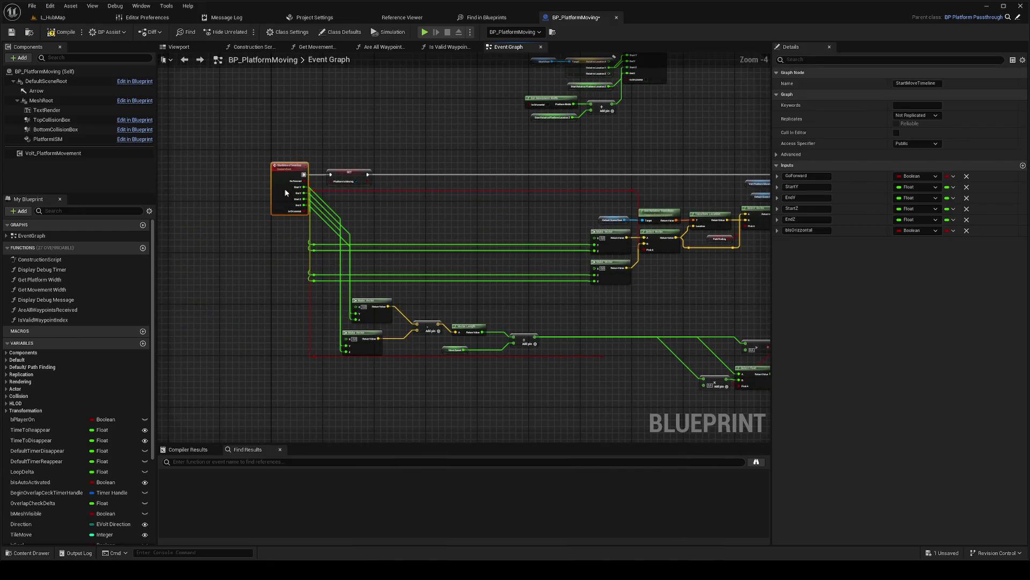
key("f")
scroll(315, 209, "up", 3)
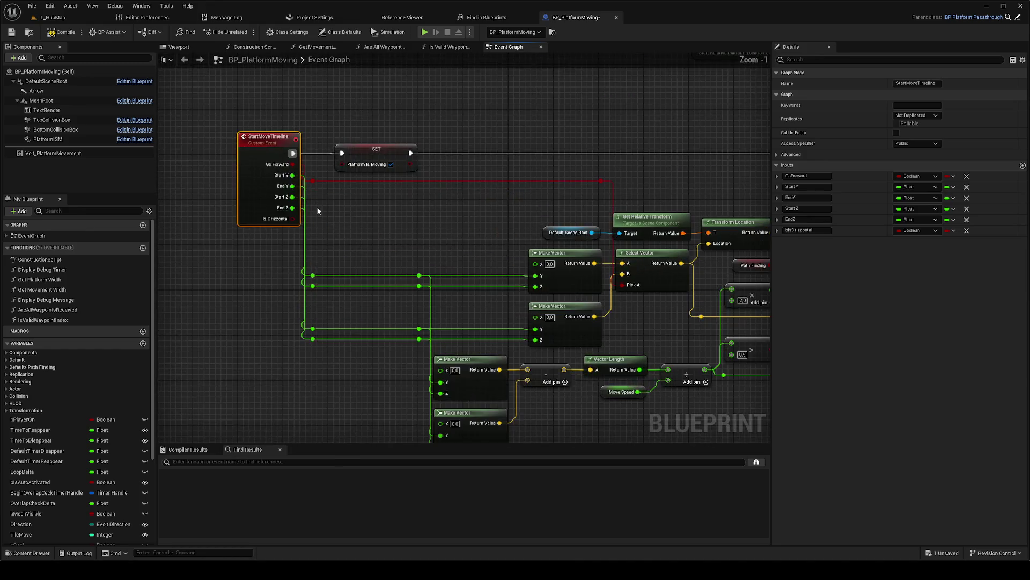
Step: Find all references to Start Move Timeline and inspect each call from Find Results
right_click(282, 262)
mouse_move(360, 352)
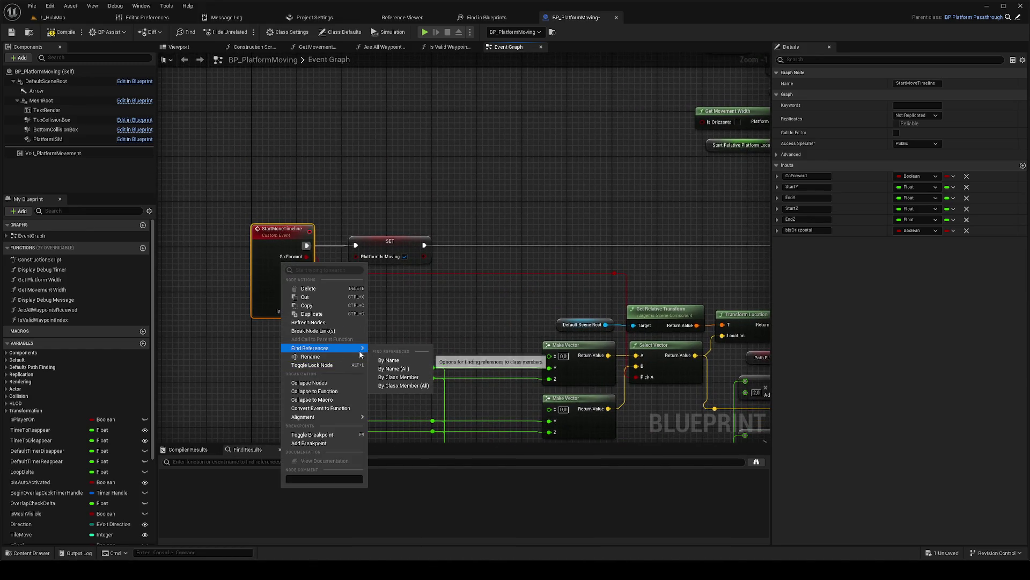
left_click(405, 377)
left_click(236, 498)
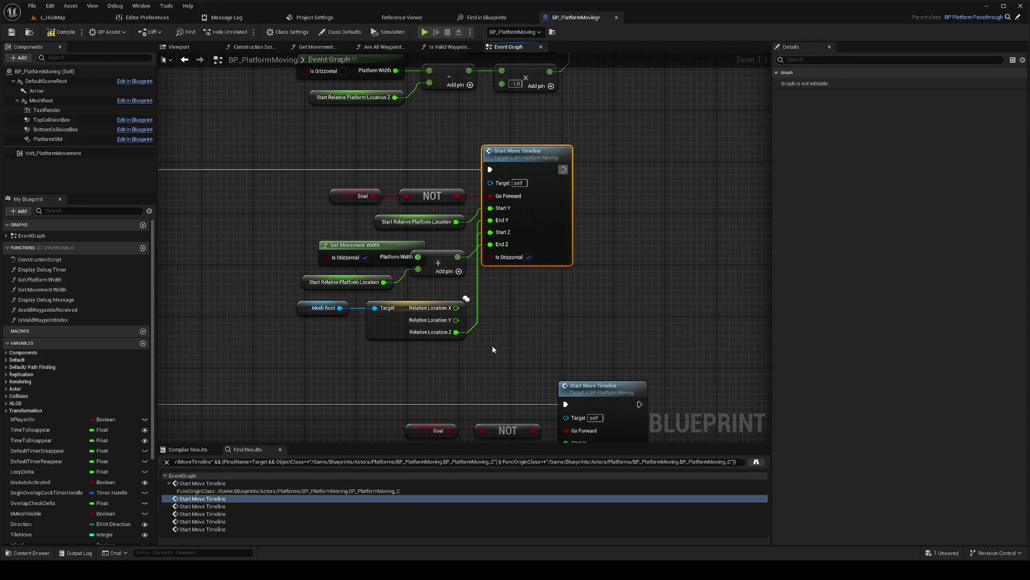
left_click(227, 507)
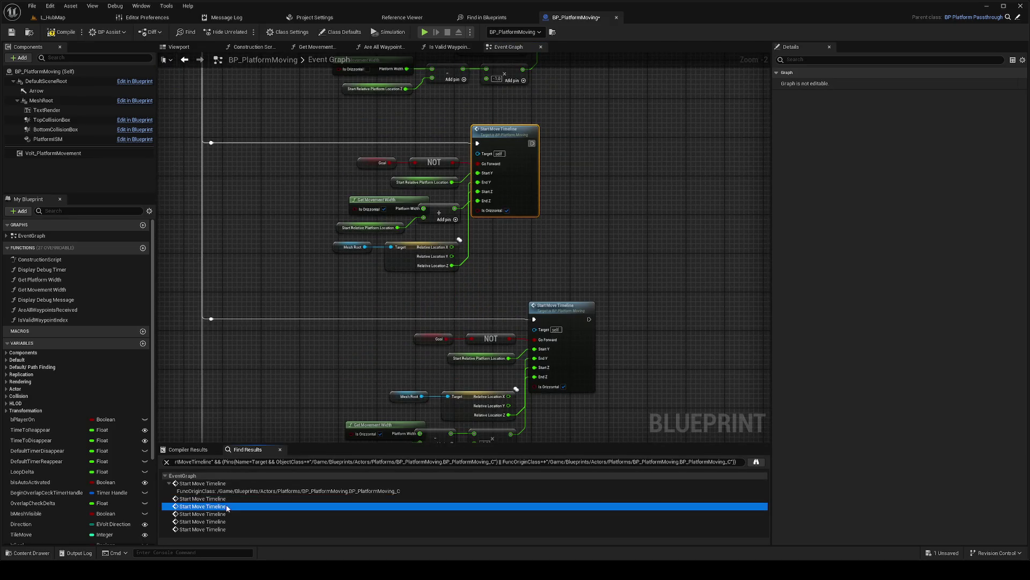
left_click(230, 519)
scroll(418, 395, "down", 3)
scroll(419, 395, "up", 2)
scroll(313, 221, "up", 2)
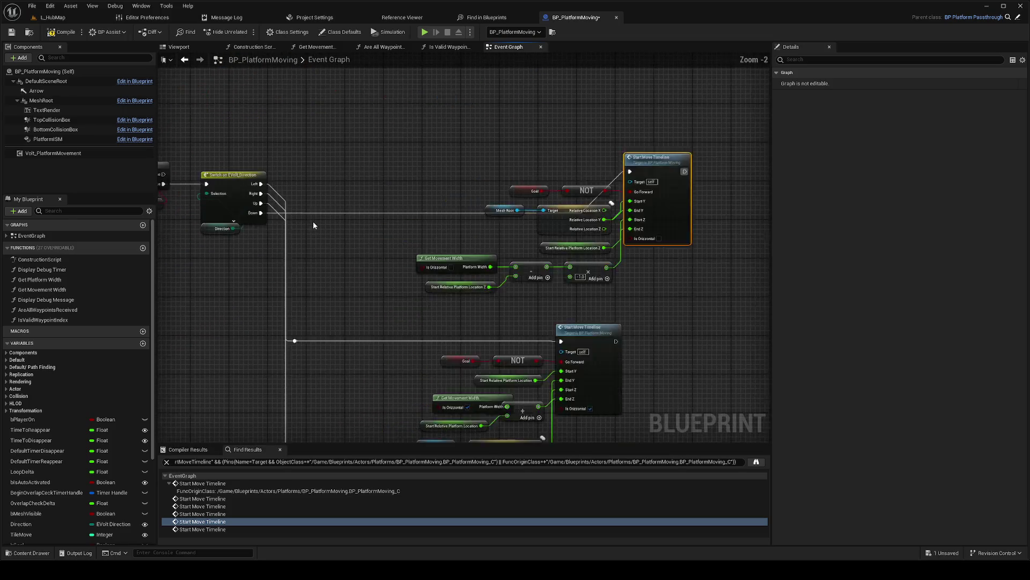
scroll(584, 313, "down", 2)
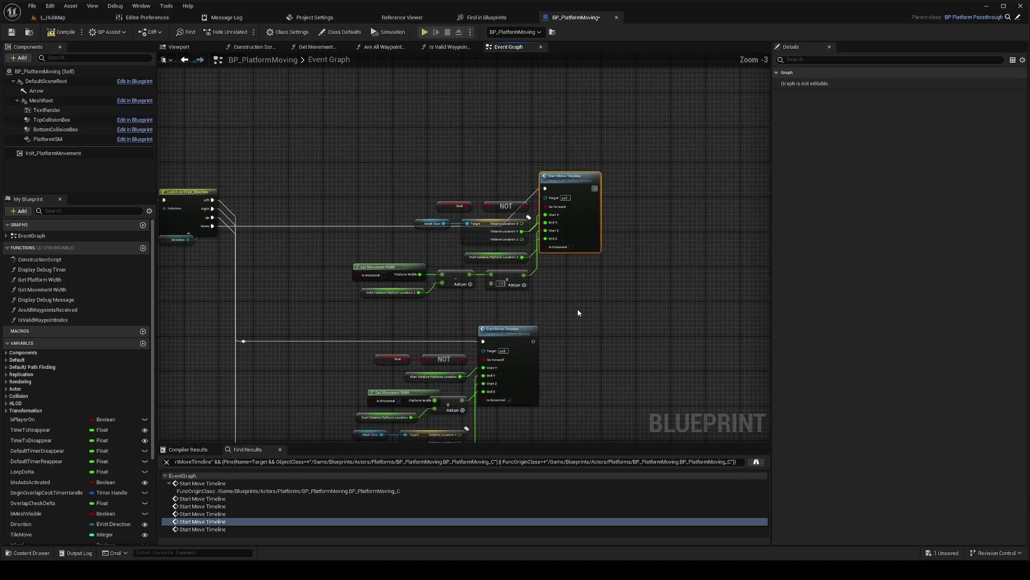
left_click(75, 17)
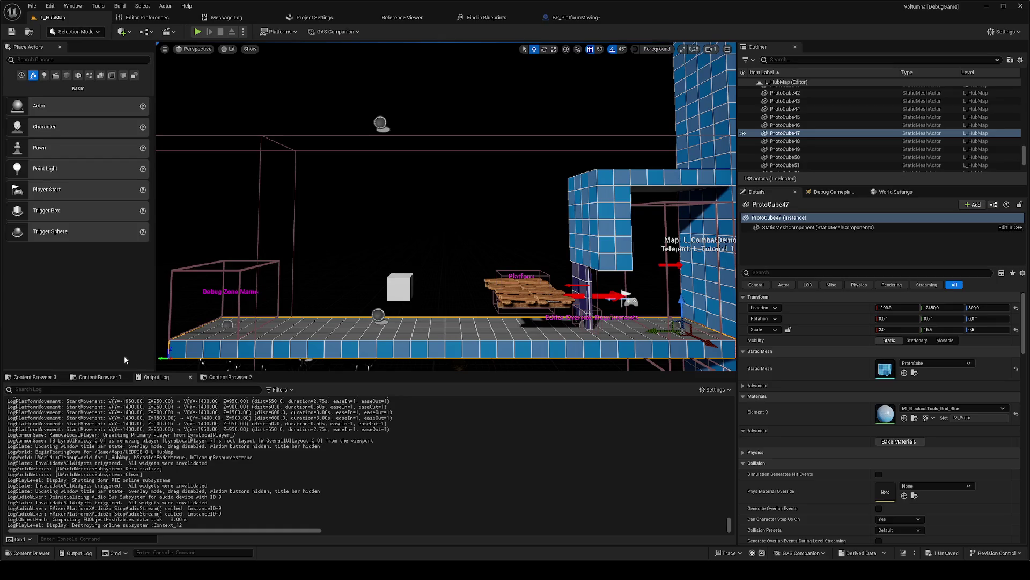
Step: Run 'log LogPlatformMovement verbose', then play-test L_HubMap, jumping while riding the platform
key("Up")
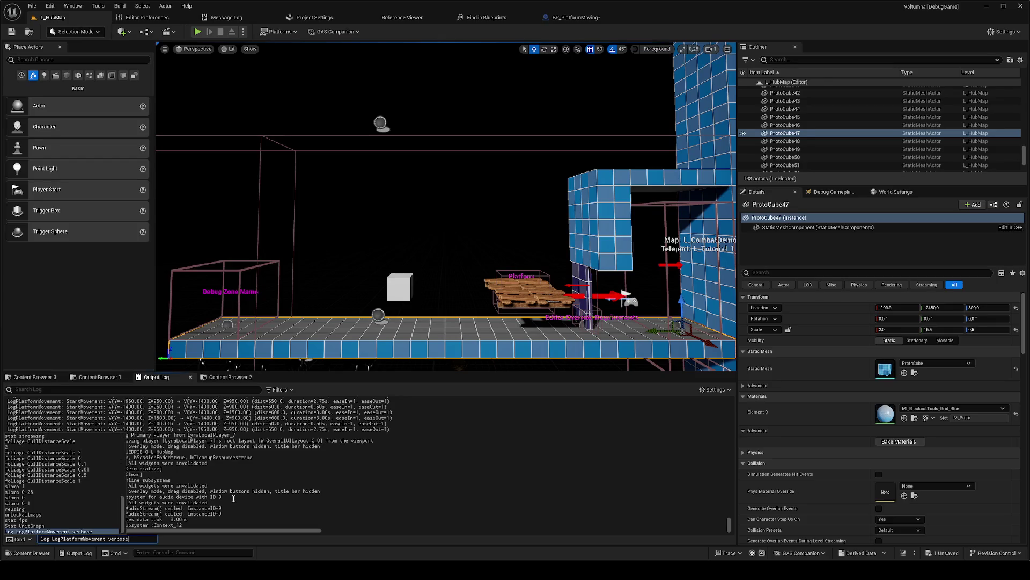
key("Return")
right_click(434, 340)
key("Escape")
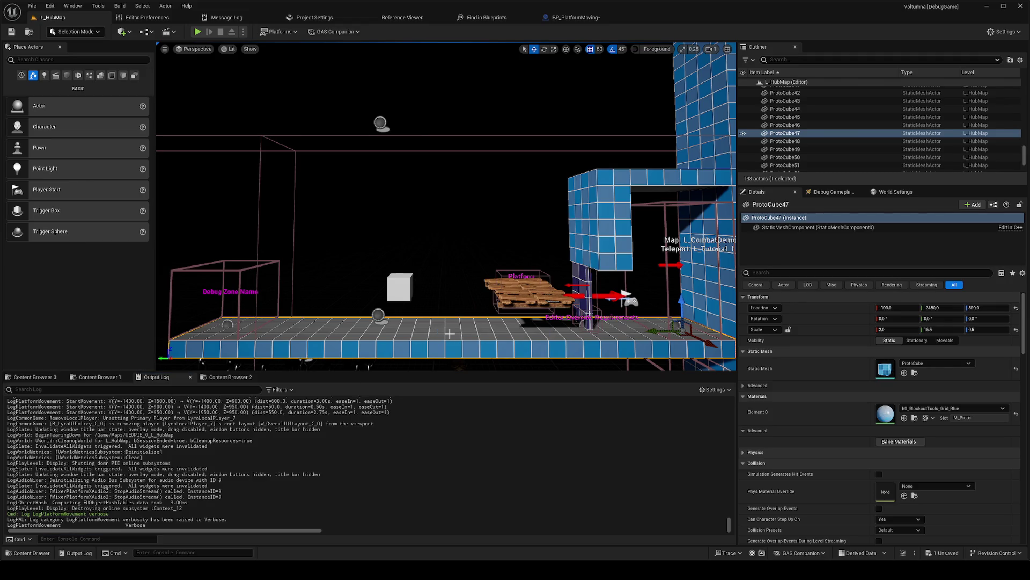
key("alt+p")
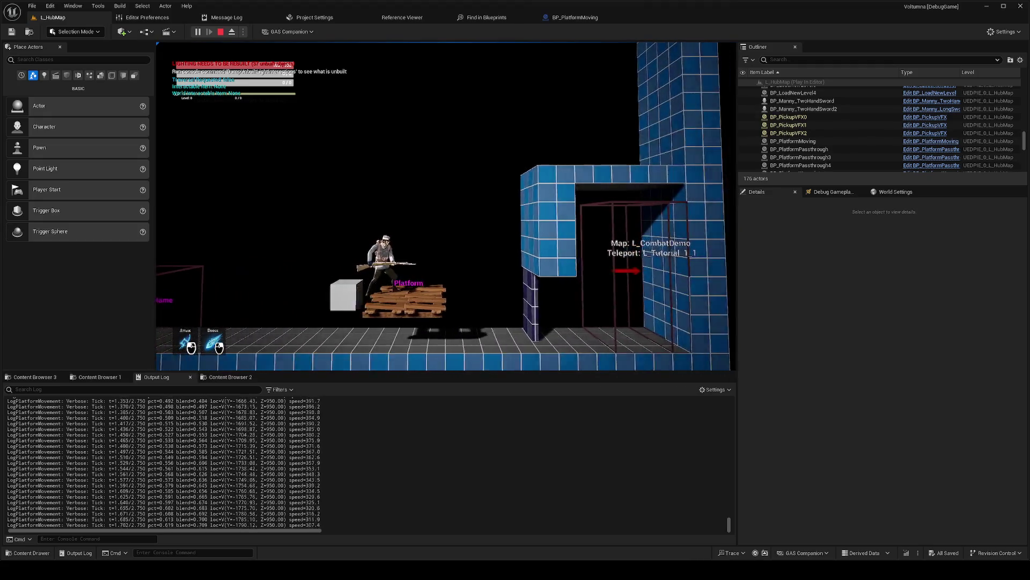
key("space")
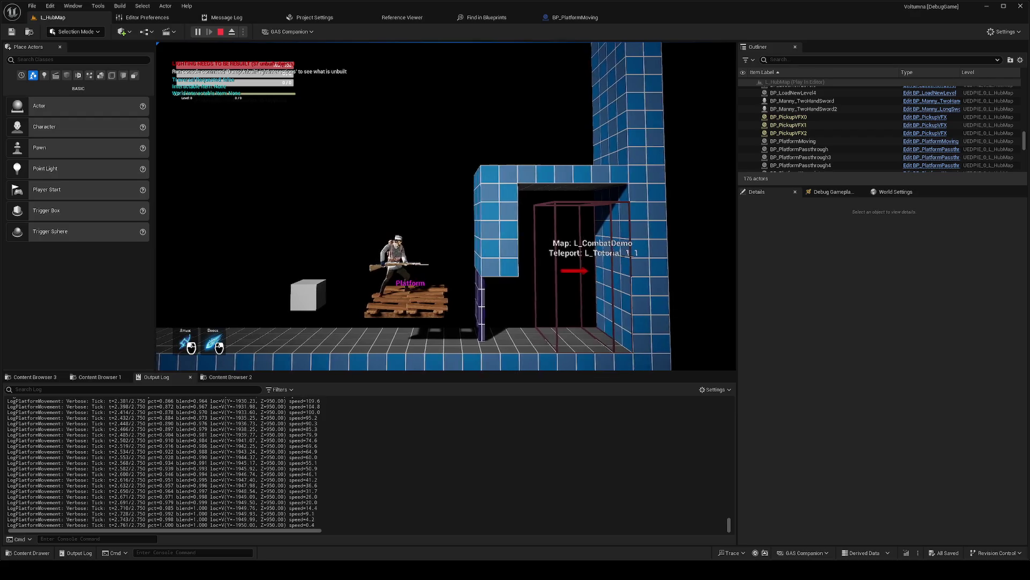
key("Escape")
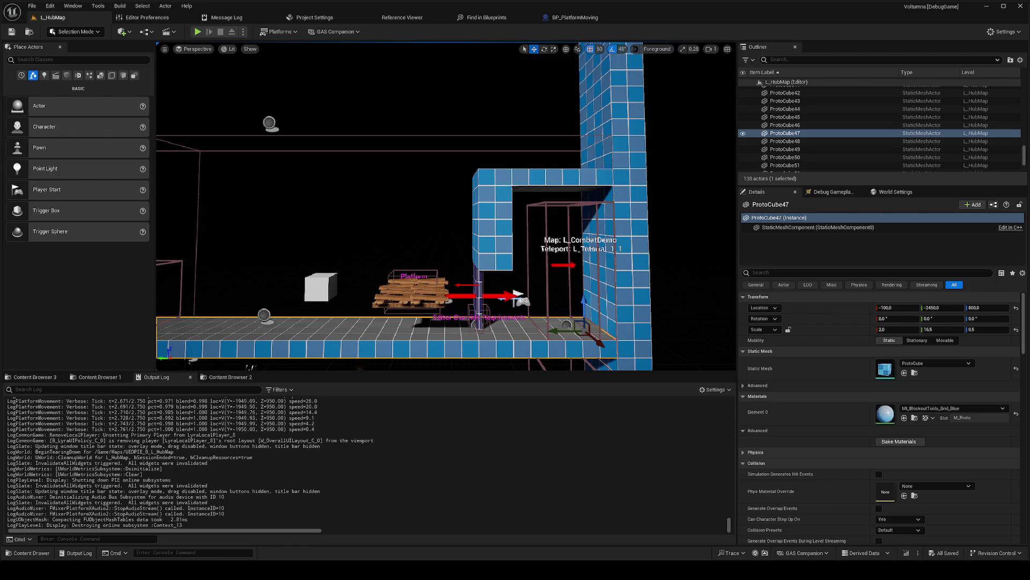
Step: Remove the bIsOrizzontal input from BP_PlatformMoving's StartMoveTimeline custom event
left_click(601, 16)
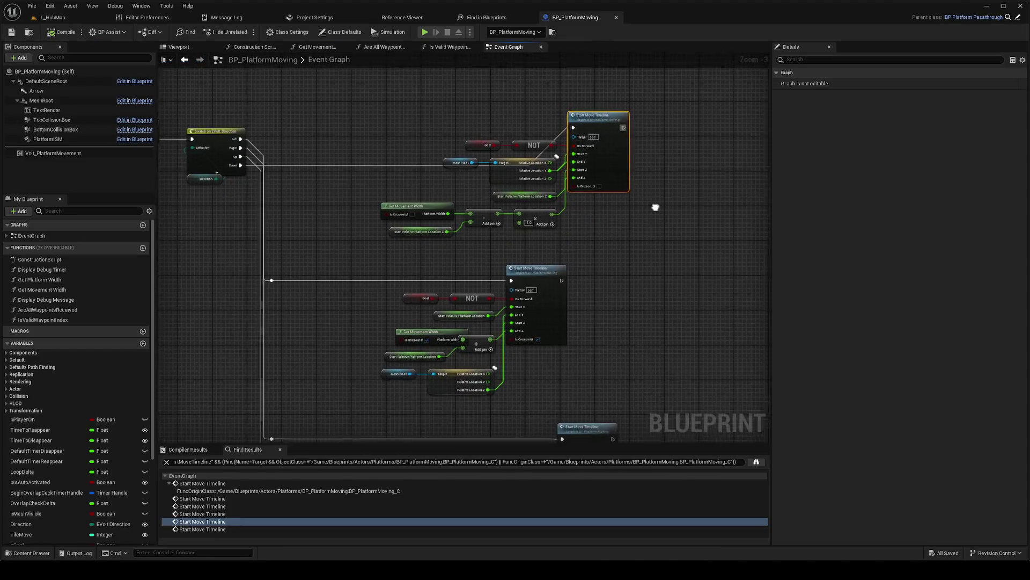
scroll(660, 200, "down", 4)
left_click(454, 168)
scroll(456, 174, "up", 8)
left_click(371, 265)
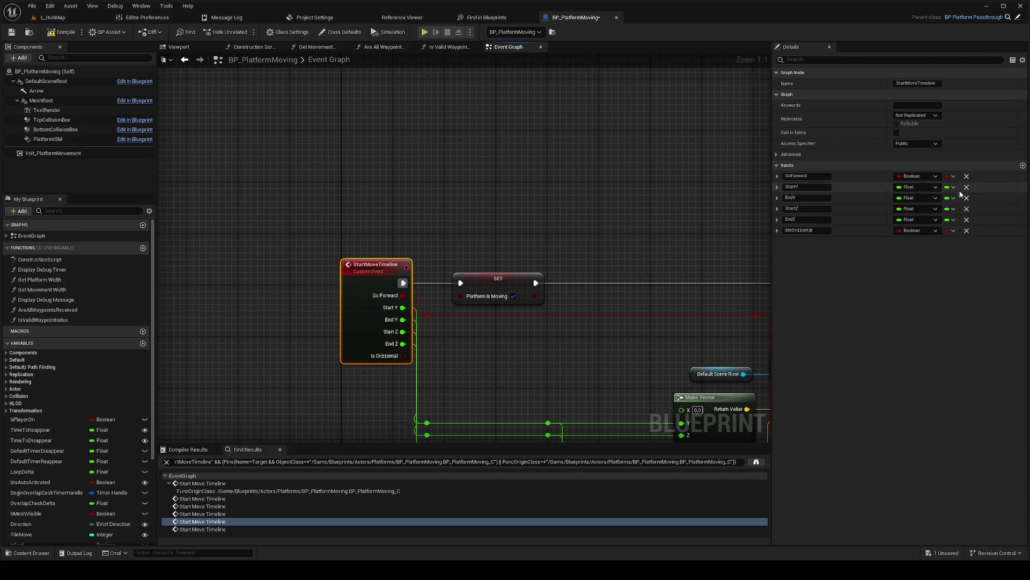
left_click(966, 231)
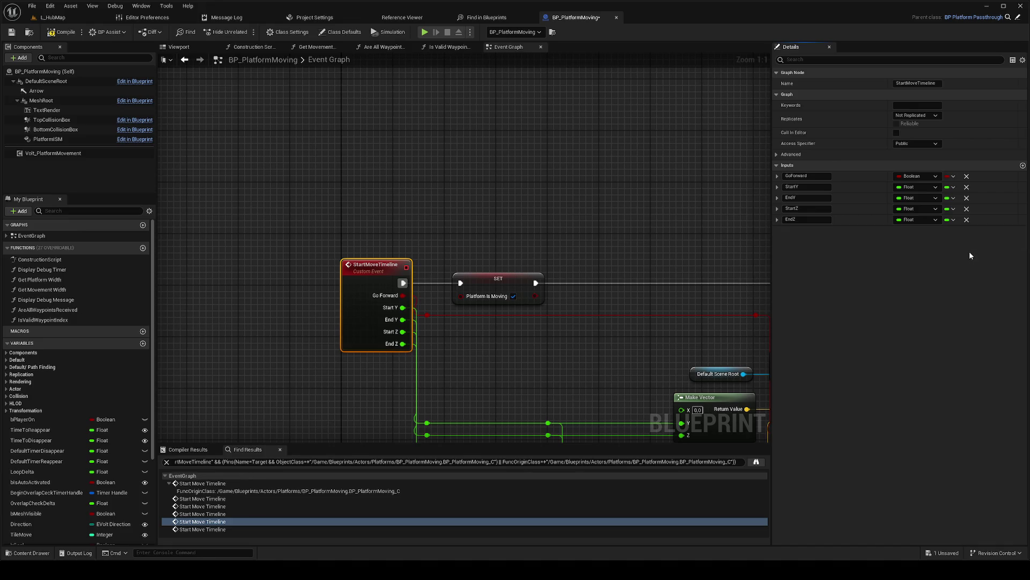
scroll(643, 208, "down", 5)
left_click_drag(422, 259, 384, 322)
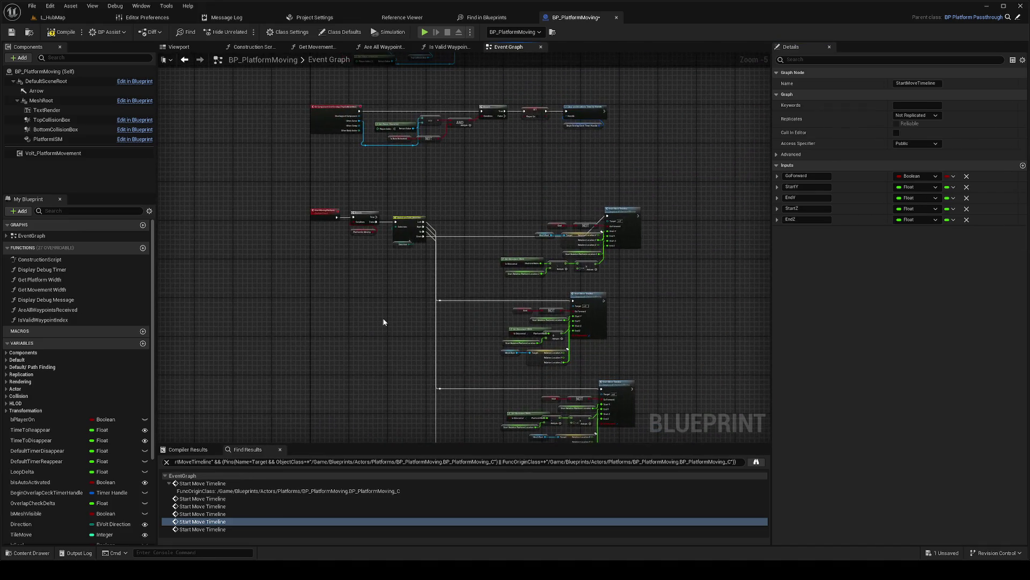
mouse_move(620, 288)
left_mouse_down()
mouse_move(644, 356)
mouse_move(467, 221)
left_mouse_up()
left_click(331, 109)
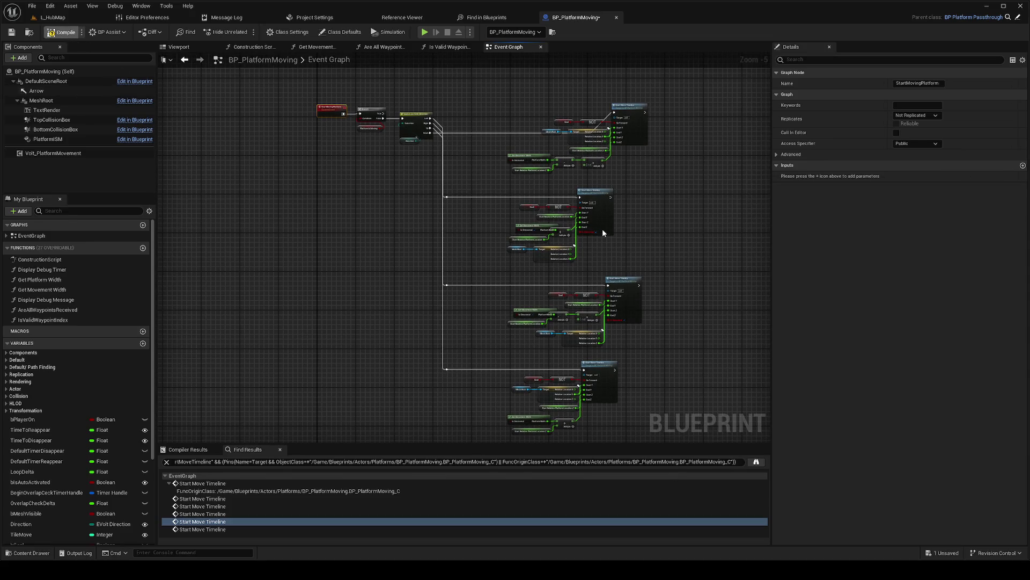
Step: Compile, then refresh both Start Move Timeline call nodes to clear the stale-pin warnings
key("F7")
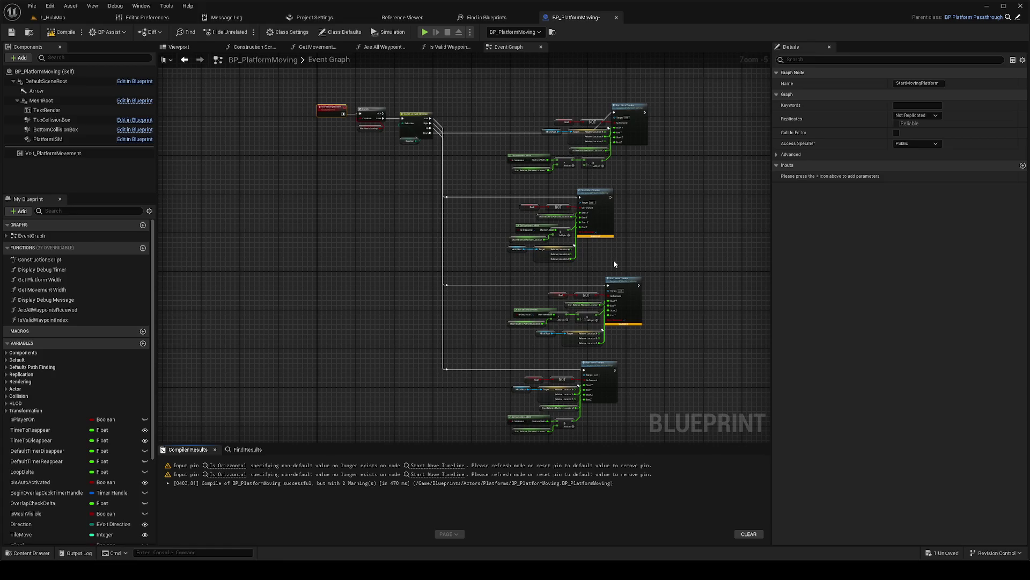
scroll(603, 230, "up", 3)
scroll(603, 230, "up", 1)
right_click(601, 213)
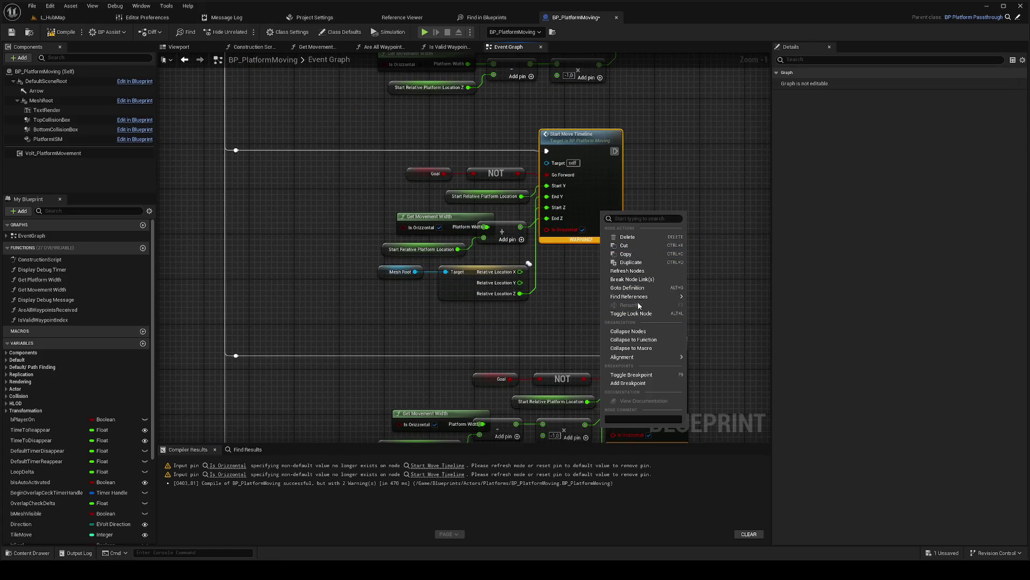
left_click(641, 272)
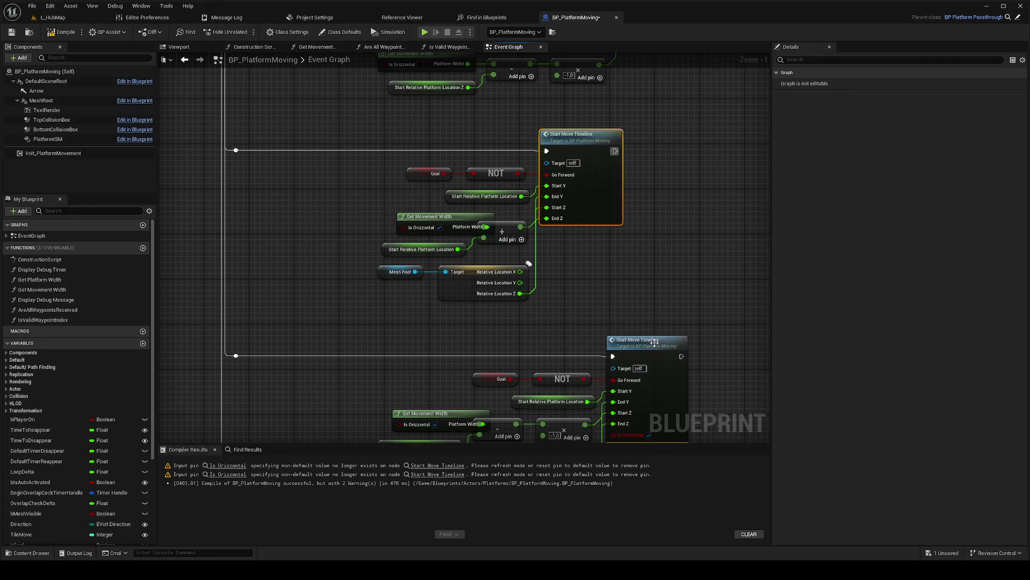
right_click(655, 346)
left_click(689, 405)
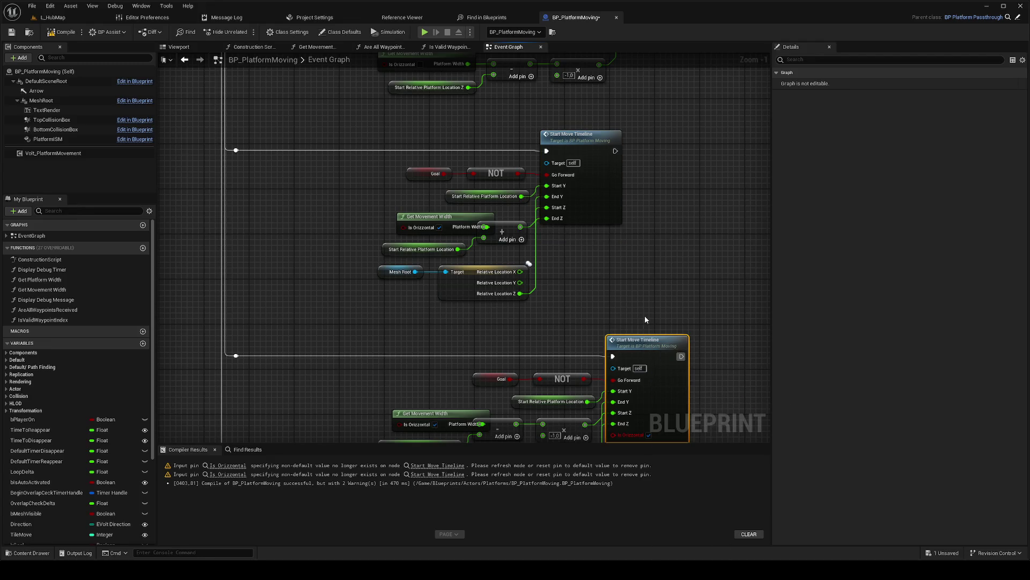
Step: Confirm StartMoveTimeline's remaining inputs, then compile and save BP_PlatformMoving
scroll(645, 315, "down", 4)
left_click(355, 157)
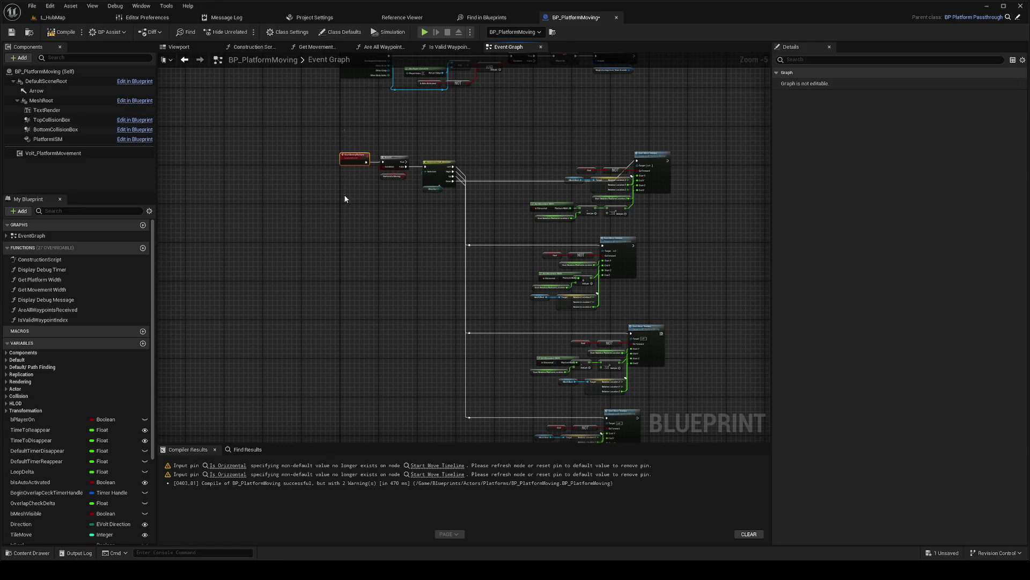
mouse_move(363, 267)
left_mouse_down()
mouse_move(364, 176)
mouse_move(401, 203)
mouse_move(349, 214)
left_mouse_up()
left_click(369, 302)
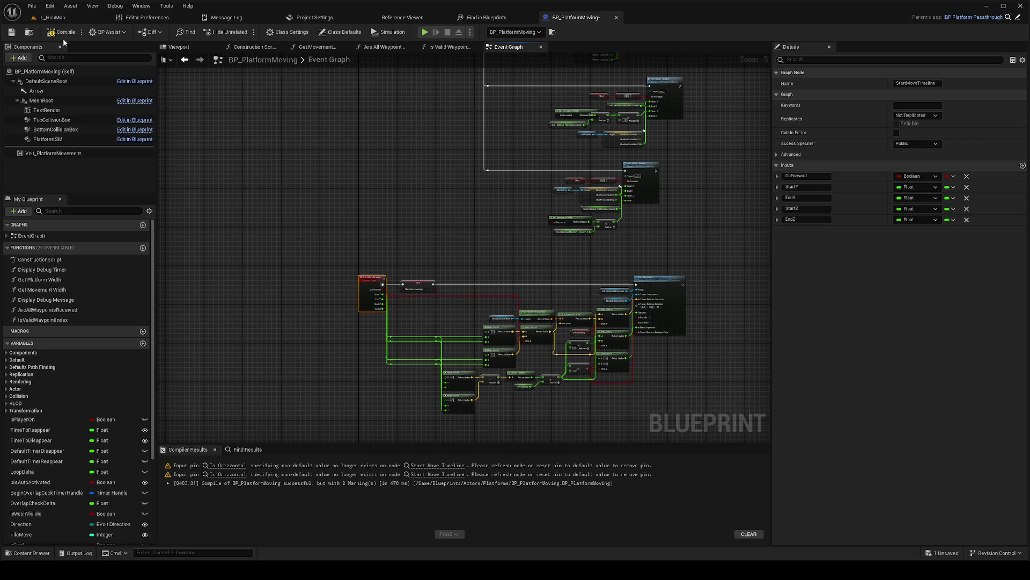
left_click(13, 32)
scroll(429, 303, "up", 2)
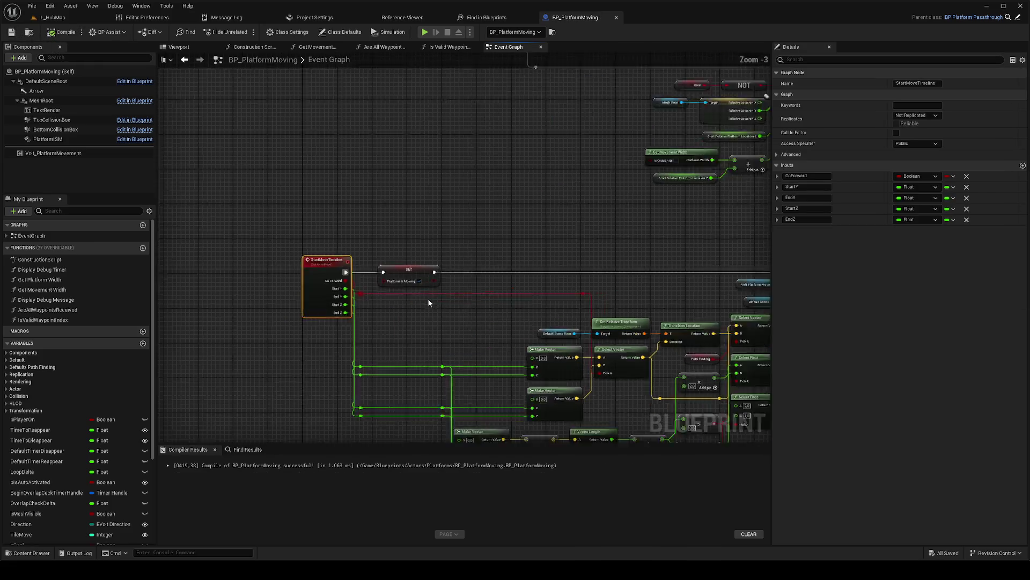
scroll(429, 303, "down", 3)
left_click(52, 17)
Step: Run and stop another play-in-editor session, then select the BP_PlatformWaypoint actor in L_HubMap
right_click(331, 319)
left_click(334, 321)
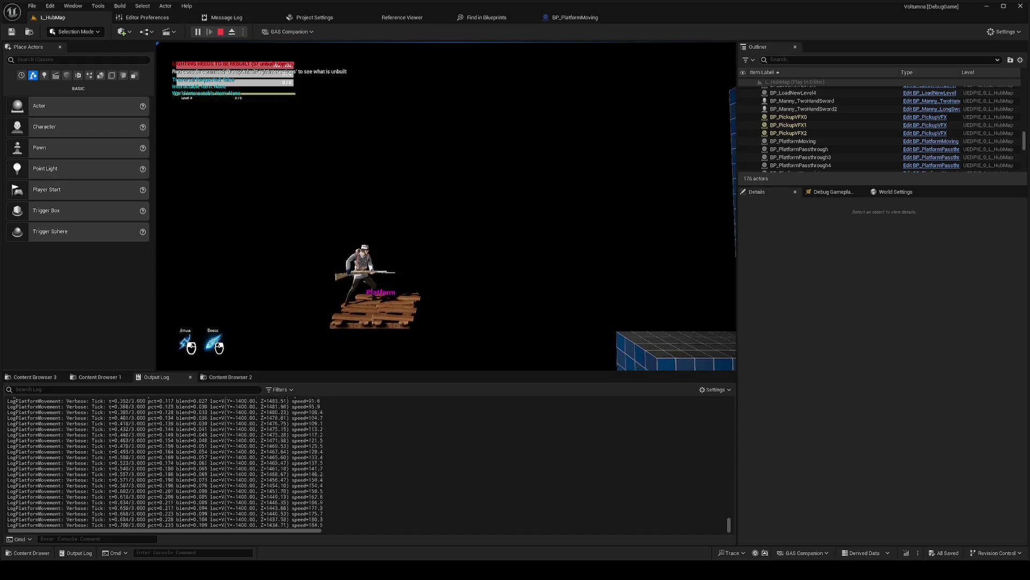
key("Escape")
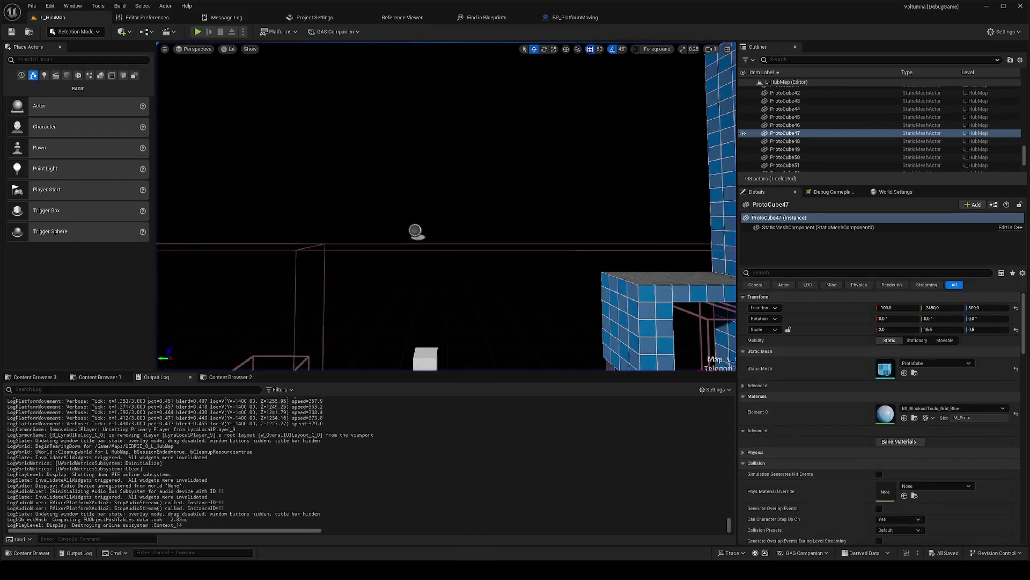
left_click(425, 310)
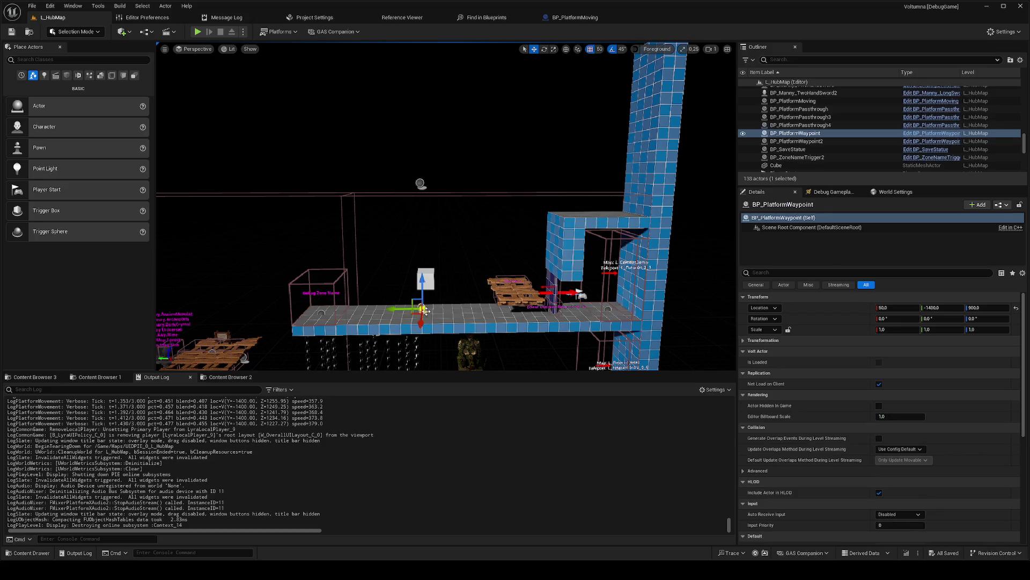
Step: Open the BP_PlatformWaypoint blueprint and dock it beside BP_PlatformMoving in the main editor
left_click(926, 135)
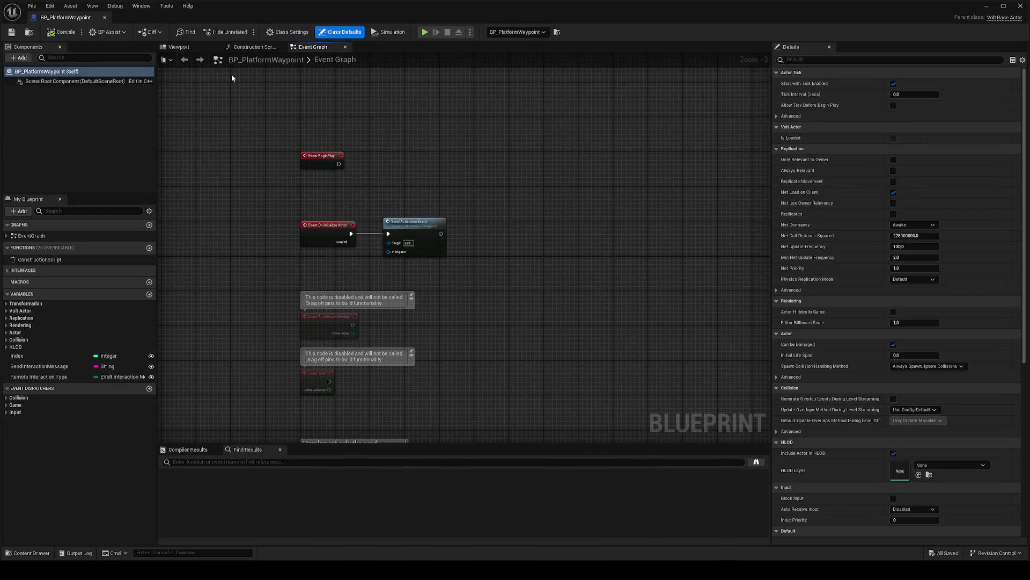
right_click(60, 73)
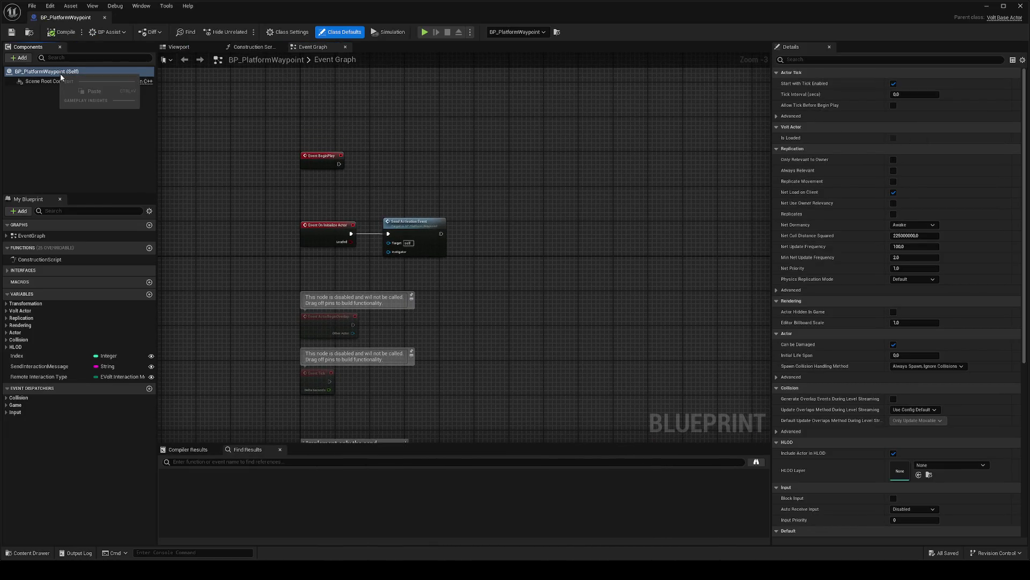
mouse_move(66, 18)
left_mouse_down()
mouse_move(373, 65)
mouse_move(557, 15)
left_mouse_up()
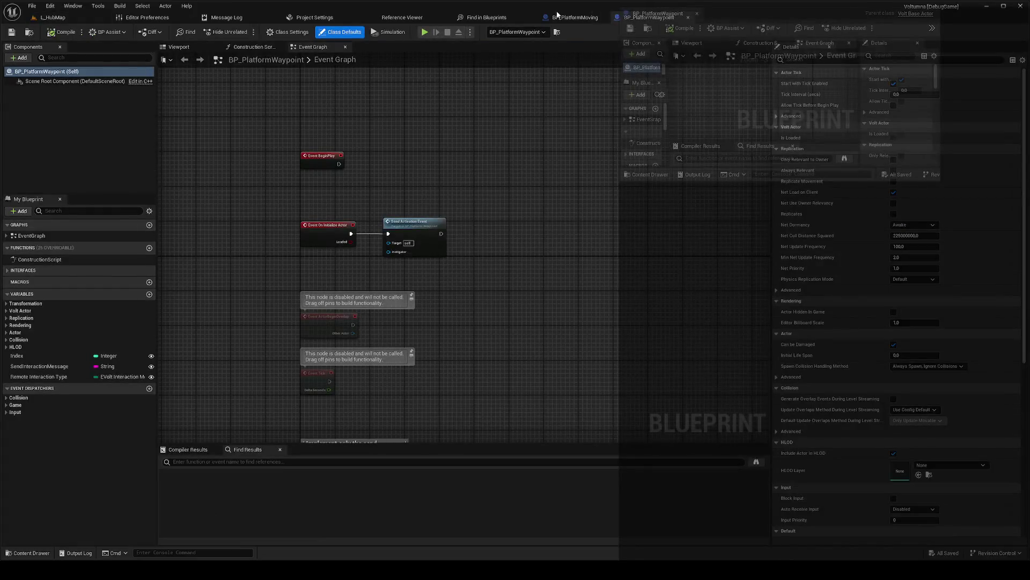
left_click_drag(647, 23, 618, 31)
mouse_move(86, 20)
left_mouse_down()
mouse_move(558, 86)
mouse_move(666, 18)
left_mouse_up()
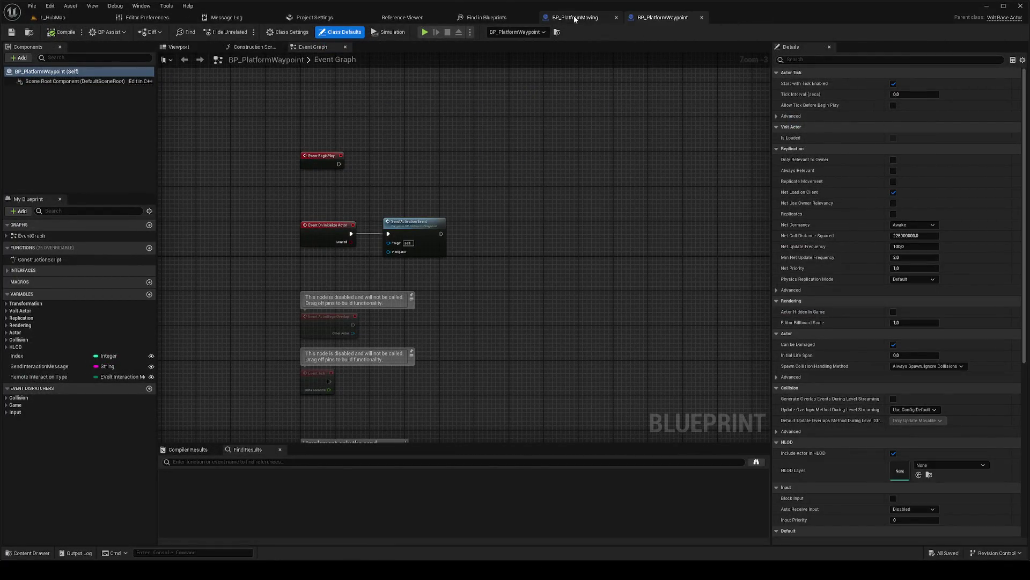
left_click(575, 17)
left_click(52, 17)
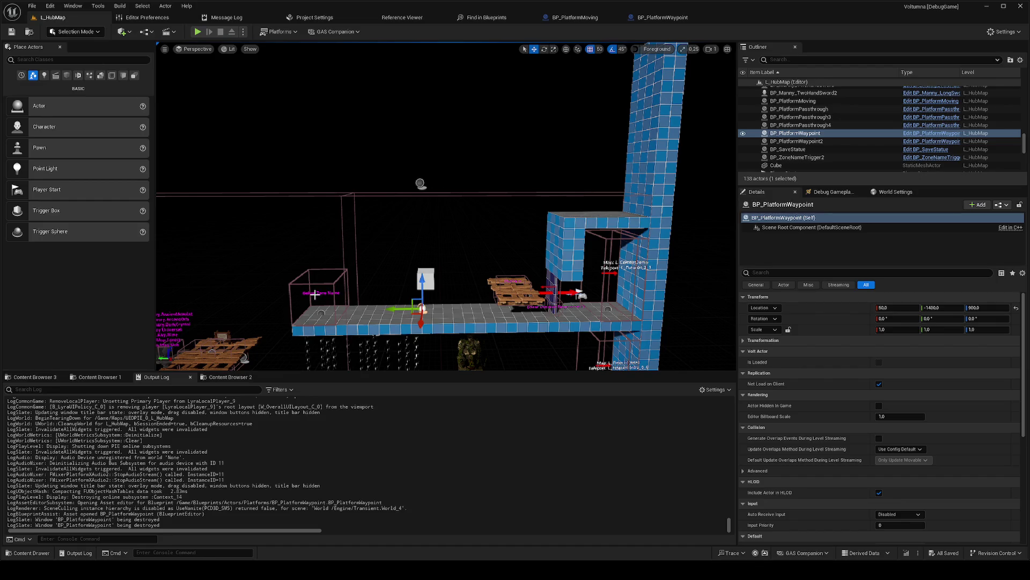
Step: Open BP_ZoneNameTrigger from BP_ZoneNameTrigger2 and filter its TextRender properties in Details
left_click(912, 157)
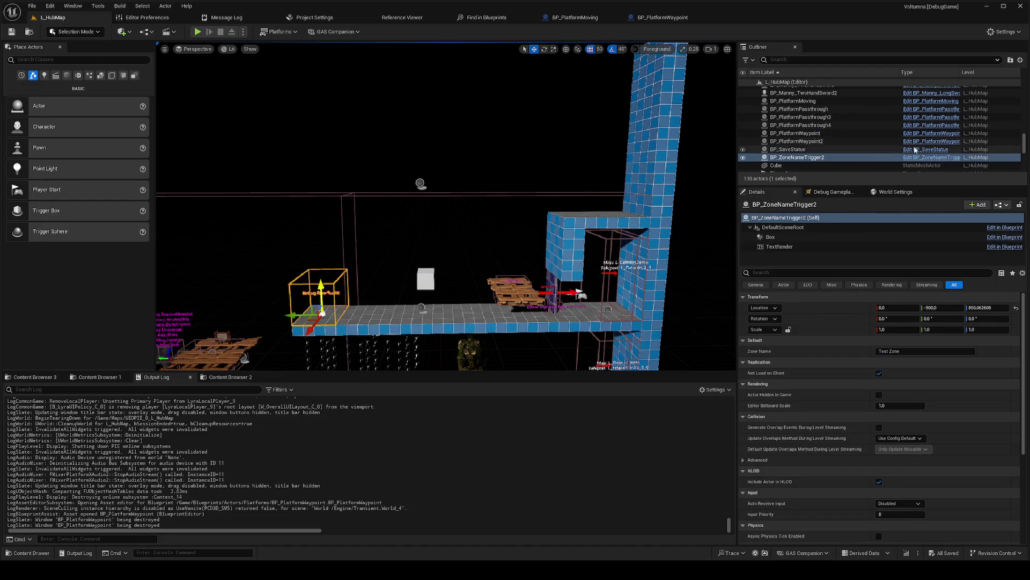
left_click(923, 158)
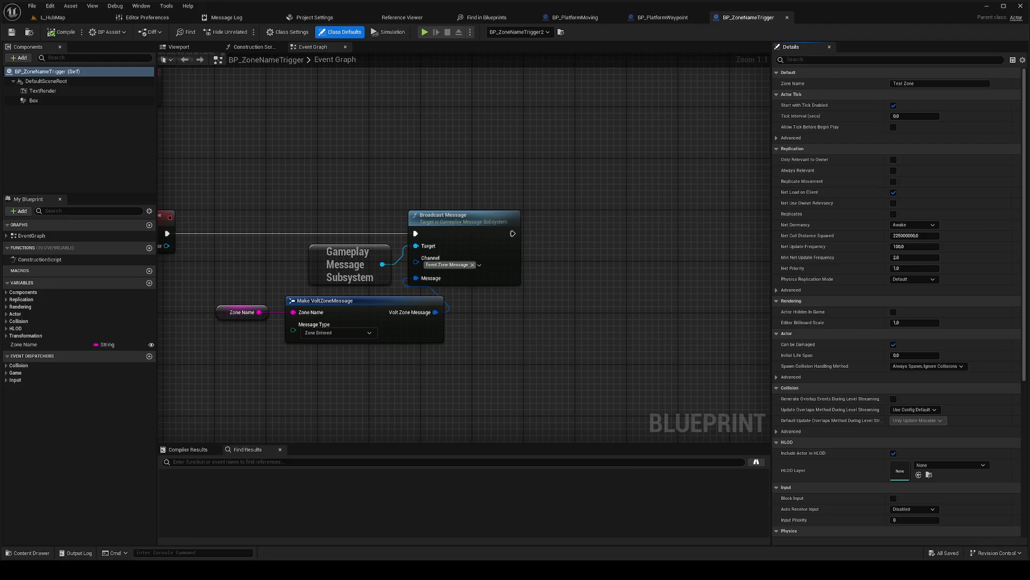
mouse_move(645, 279)
left_mouse_down()
mouse_move(689, 279)
mouse_move(661, 418)
mouse_move(696, 492)
left_mouse_up()
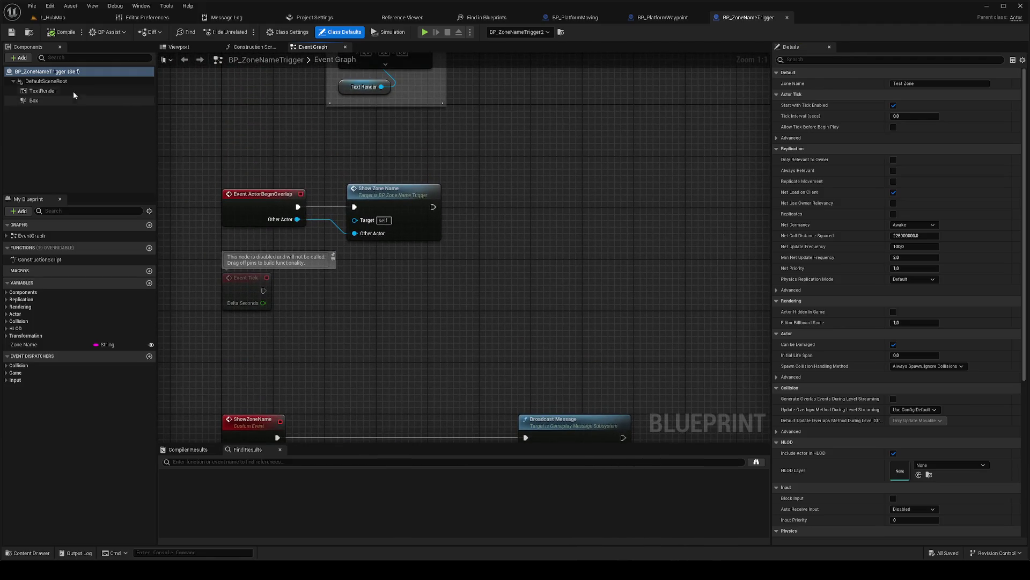
left_click(70, 92)
left_click(823, 59)
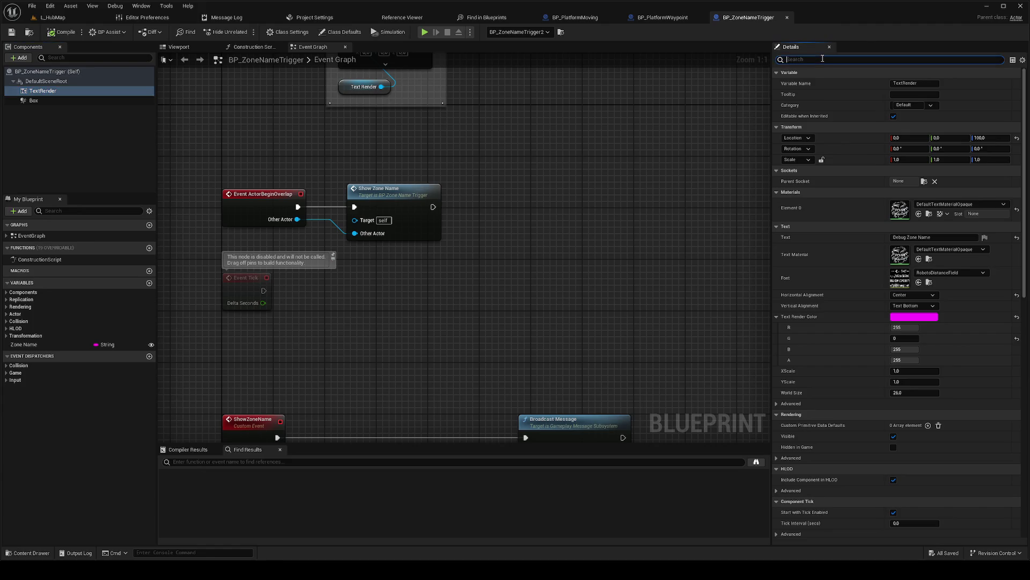
type("Hd")
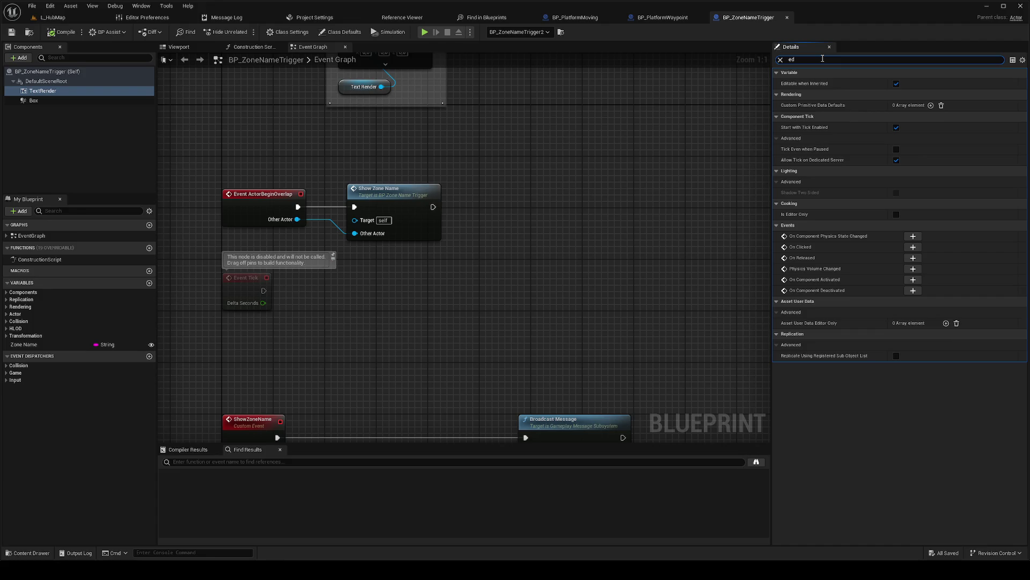
Step: Find TextRender references by name and jump to the Get TextRender node in the graph
left_click(86, 92)
right_click(87, 92)
mouse_move(128, 107)
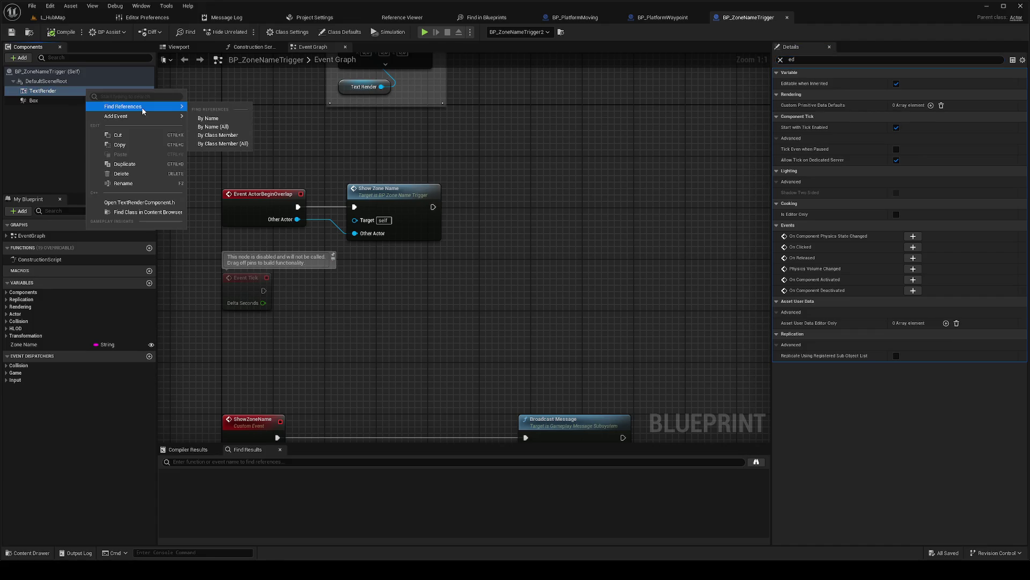
left_click(214, 129)
left_click(211, 483)
double_click(211, 484)
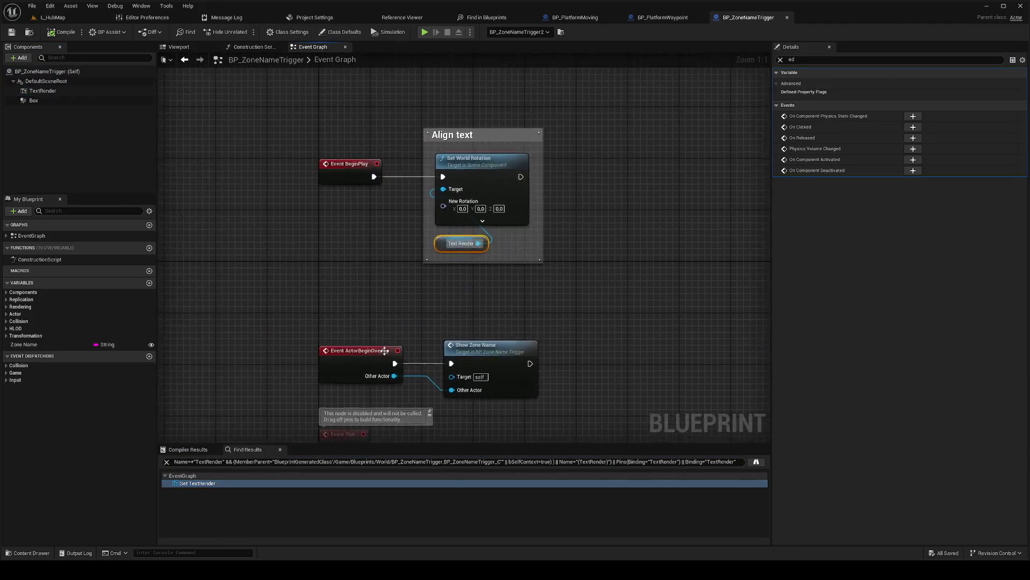
scroll(407, 276, "down", 2)
left_click_drag(407, 247, 370, 316)
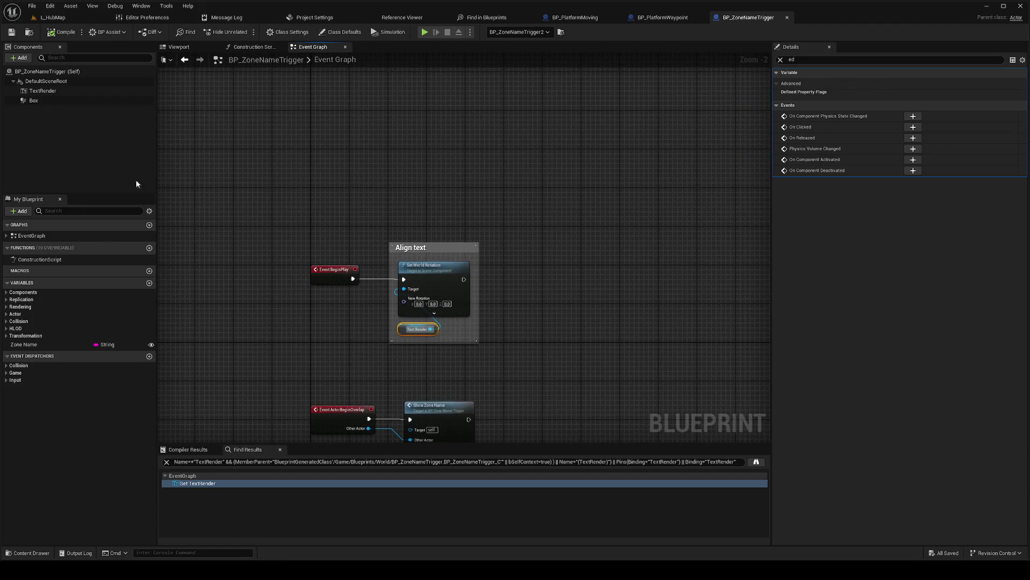
Step: Check the Construction Script, then select the zone name trigger back in L_HubMap
left_click(65, 91)
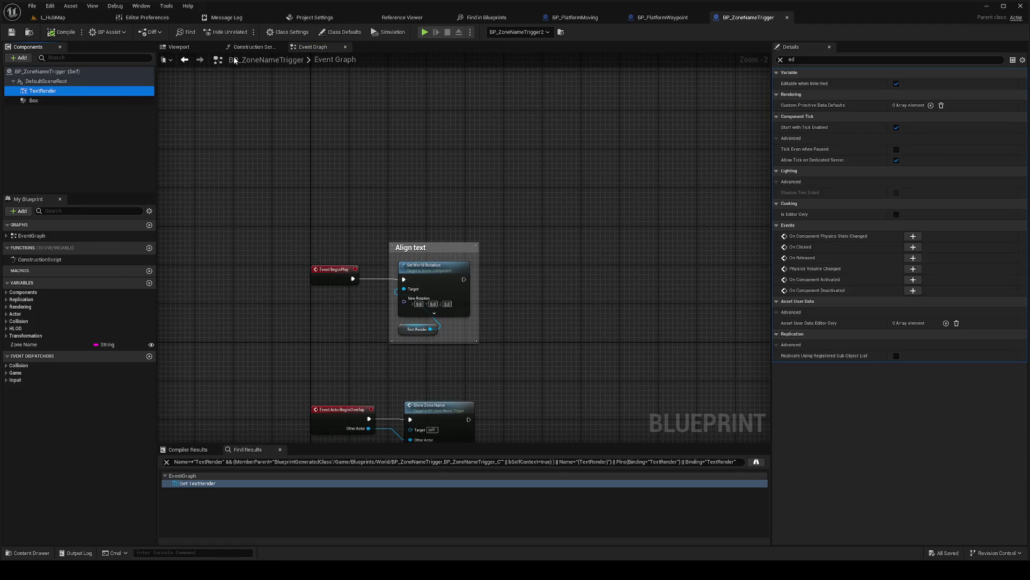
left_click(253, 47)
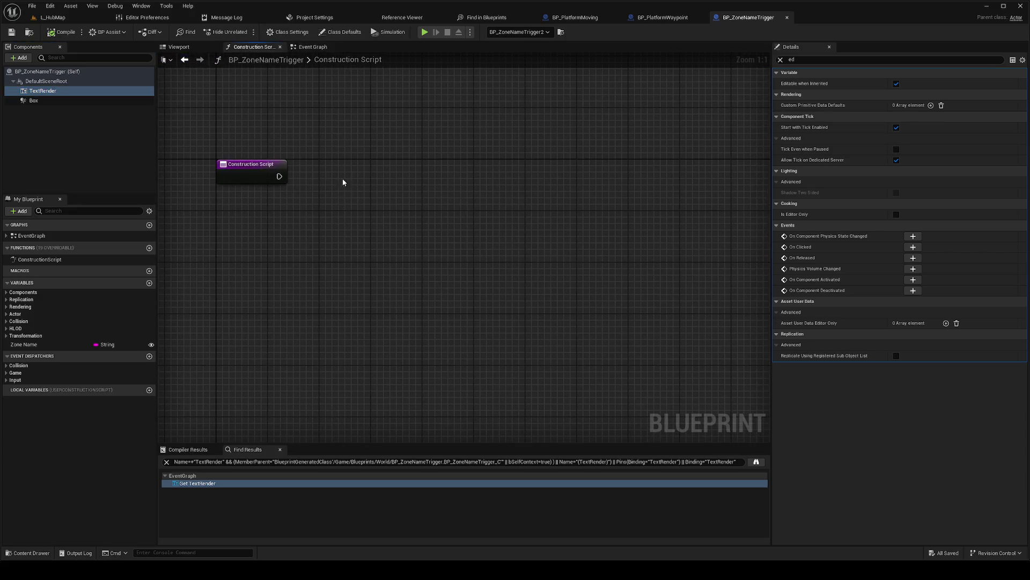
left_click(313, 46)
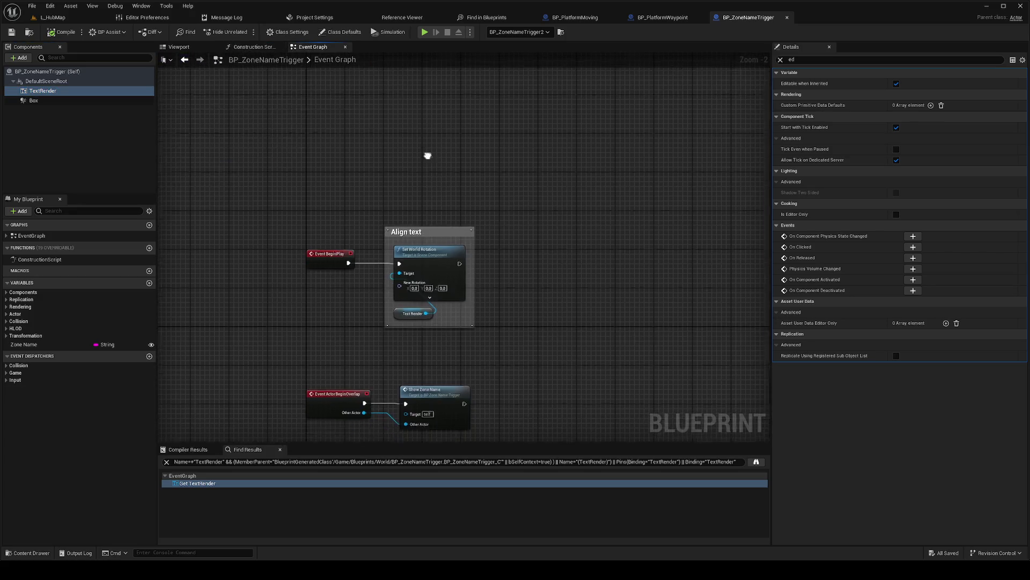
left_click_drag(427, 156, 392, 97)
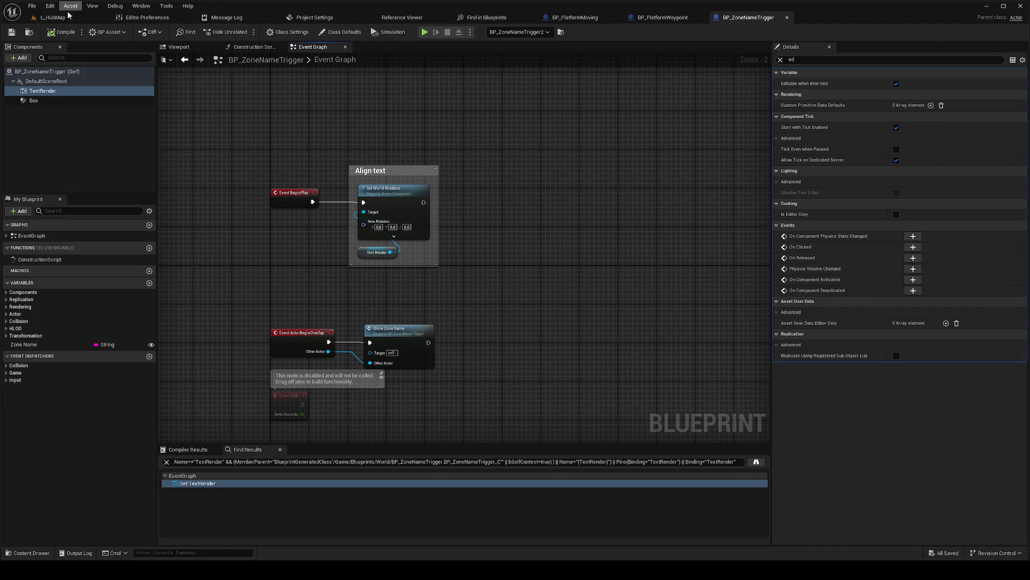
left_click(65, 18)
mouse_move(371, 228)
left_mouse_down()
mouse_move(378, 209)
mouse_move(371, 227)
mouse_move(349, 236)
mouse_move(365, 215)
mouse_move(399, 246)
mouse_move(576, 263)
left_mouse_up()
left_click(406, 231)
Step: Play the hub level from the platforms, stop, and select the zone name trigger
right_click(640, 242)
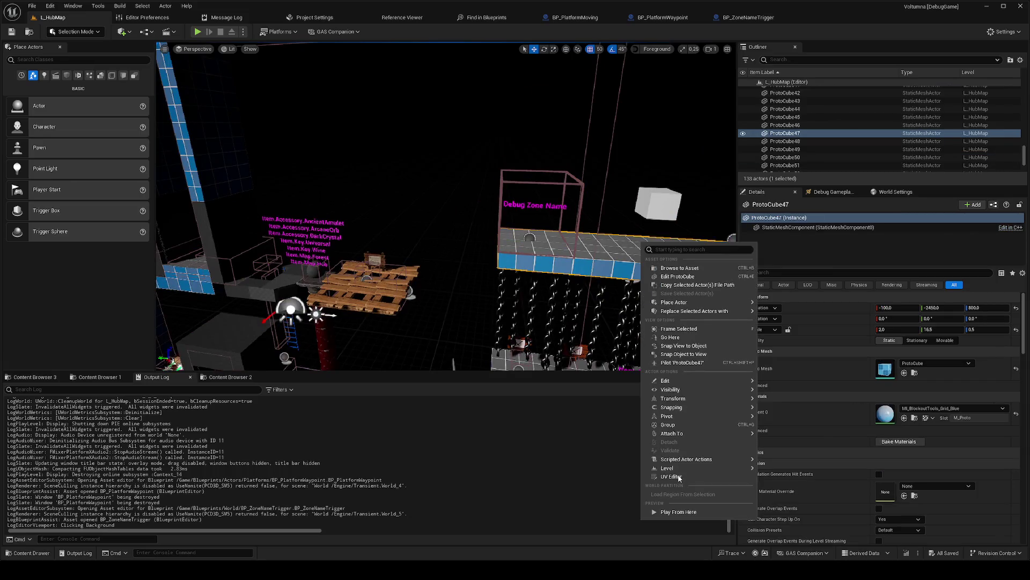
left_click(690, 511)
key("Escape")
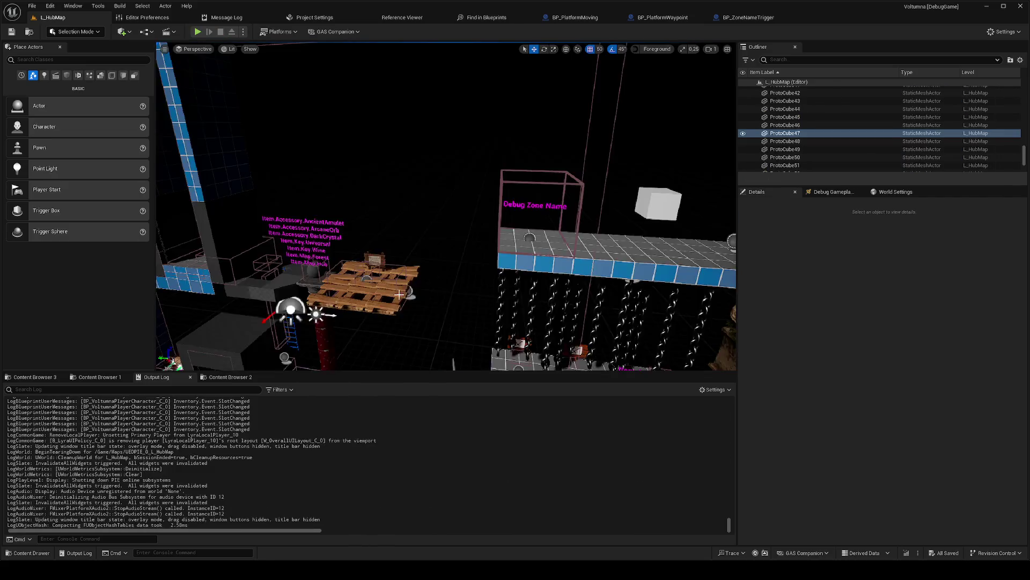
left_click(362, 280)
left_click(302, 280)
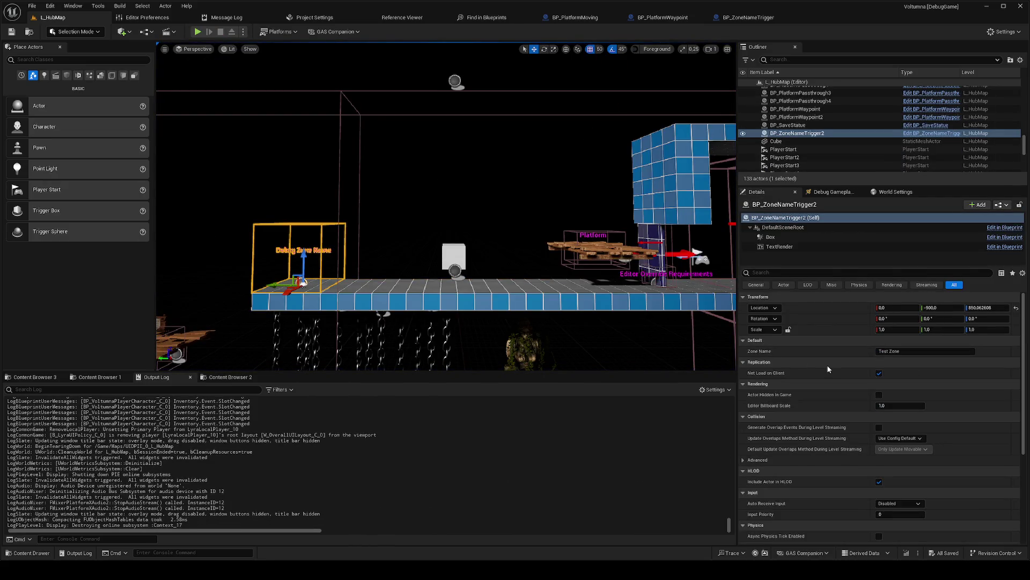
Step: Copy the TextRender component from the BP_ZoneNameTrigger blueprint
left_click(746, 18)
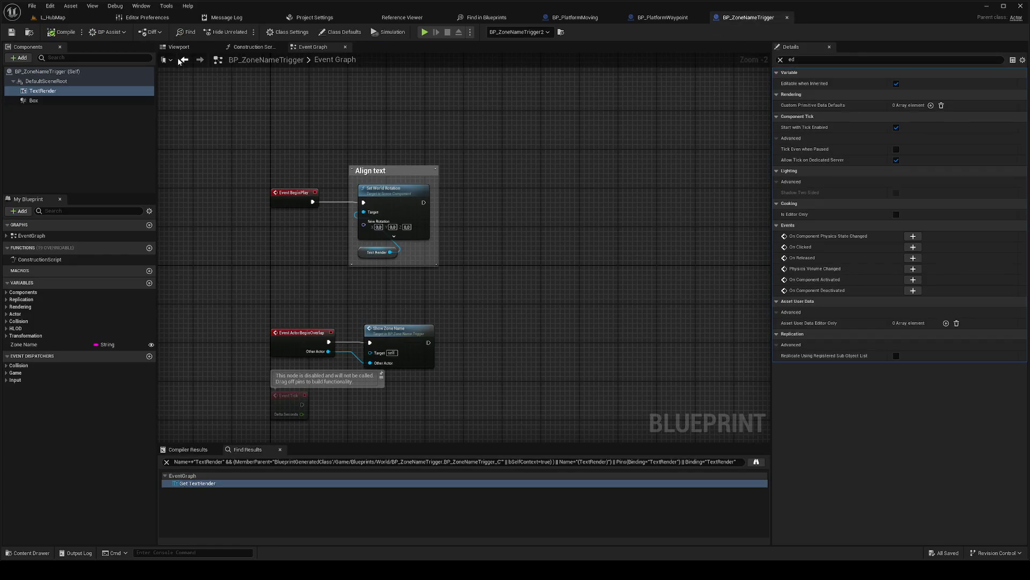
left_click(179, 47)
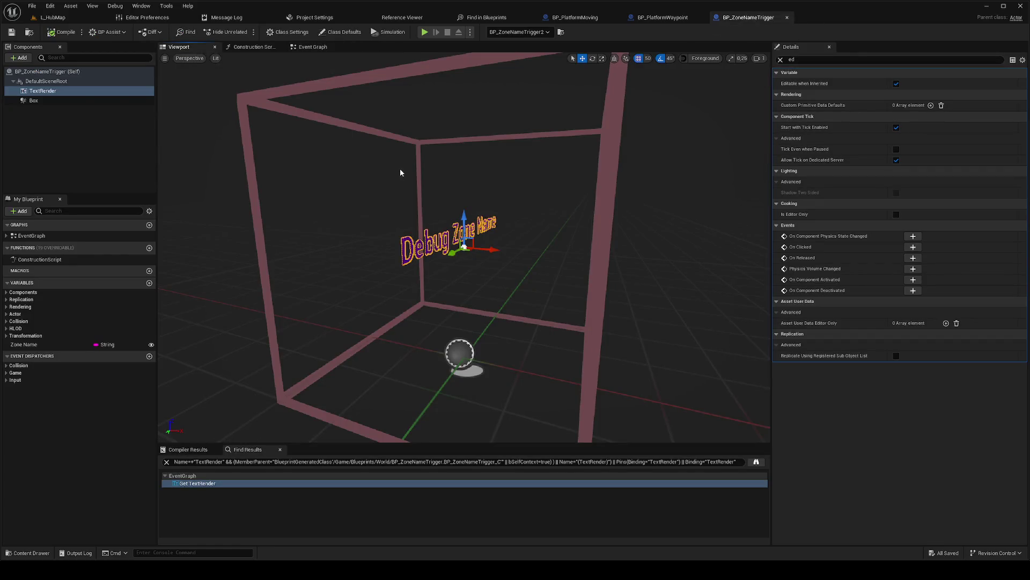
right_click(98, 91)
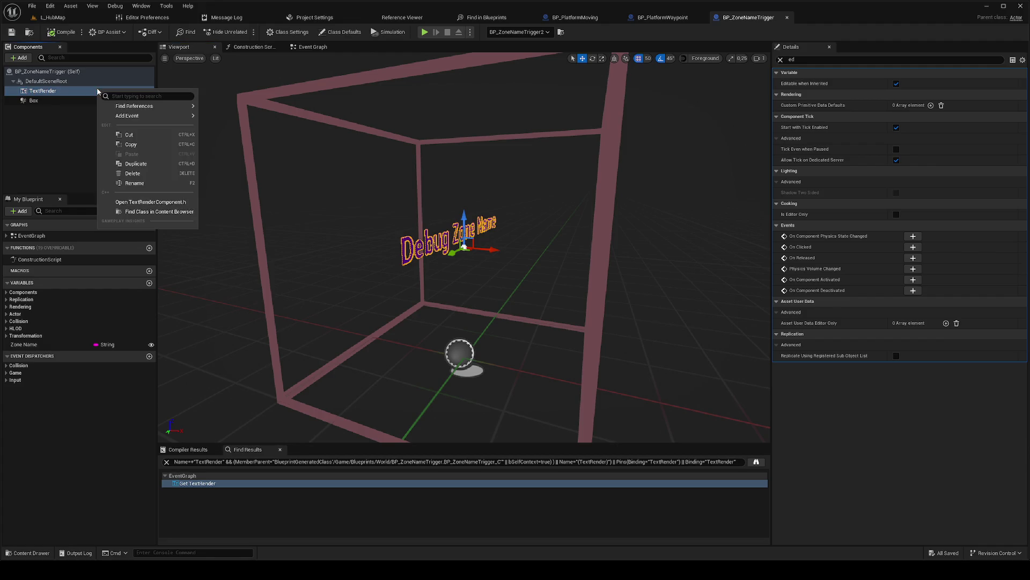
left_click(131, 145)
left_click(652, 21)
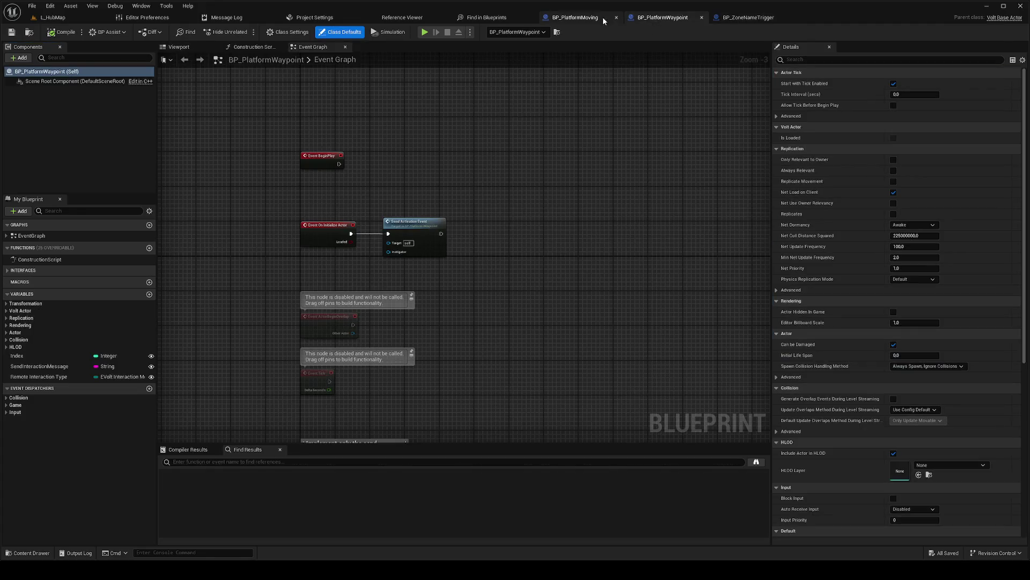
Step: Paste the TextRender component into BP_PlatformWaypoint, mark it Is Editor Only, and compile
key("ctrl+v")
left_click(808, 60)
type("ditor")
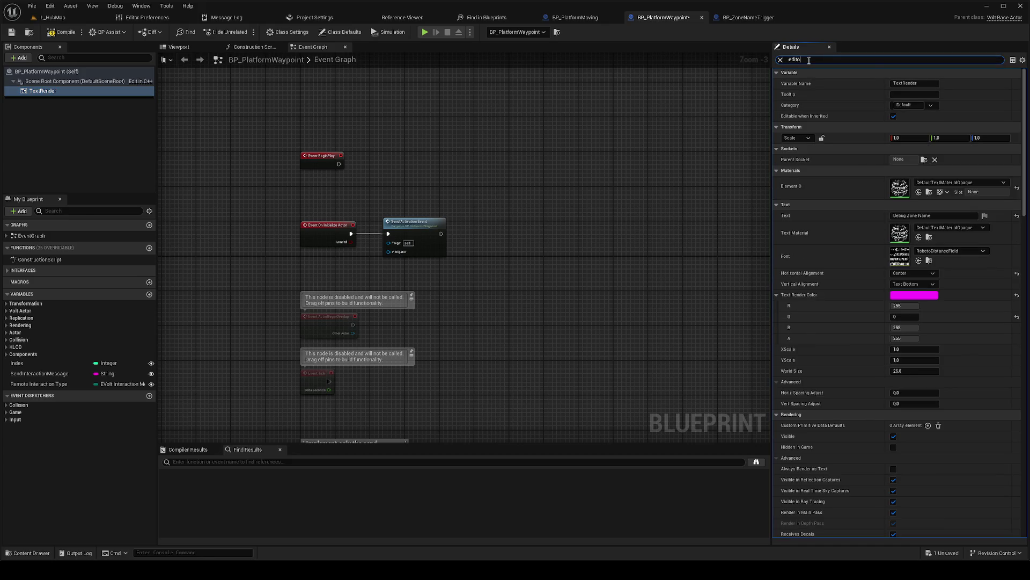
left_click(896, 84)
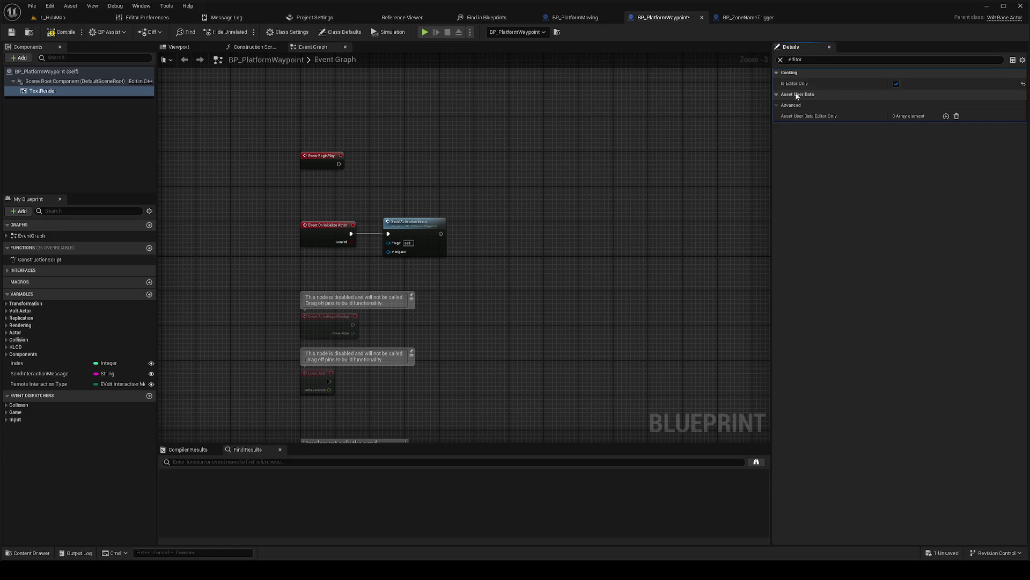
left_click(61, 32)
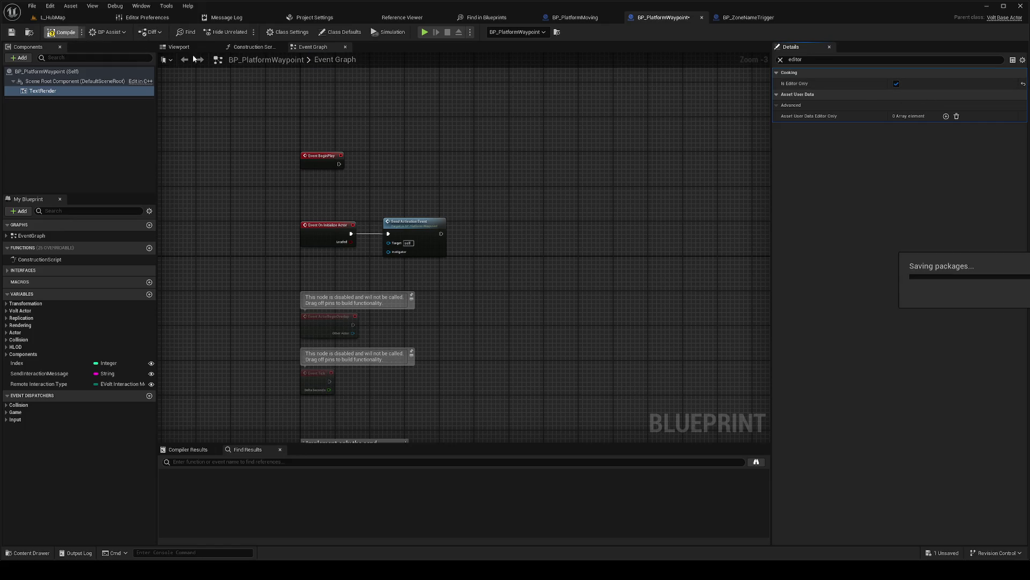
Step: In the Construction Script, feed Is in Editor into a Branch driven by Construction Script
left_click(252, 47)
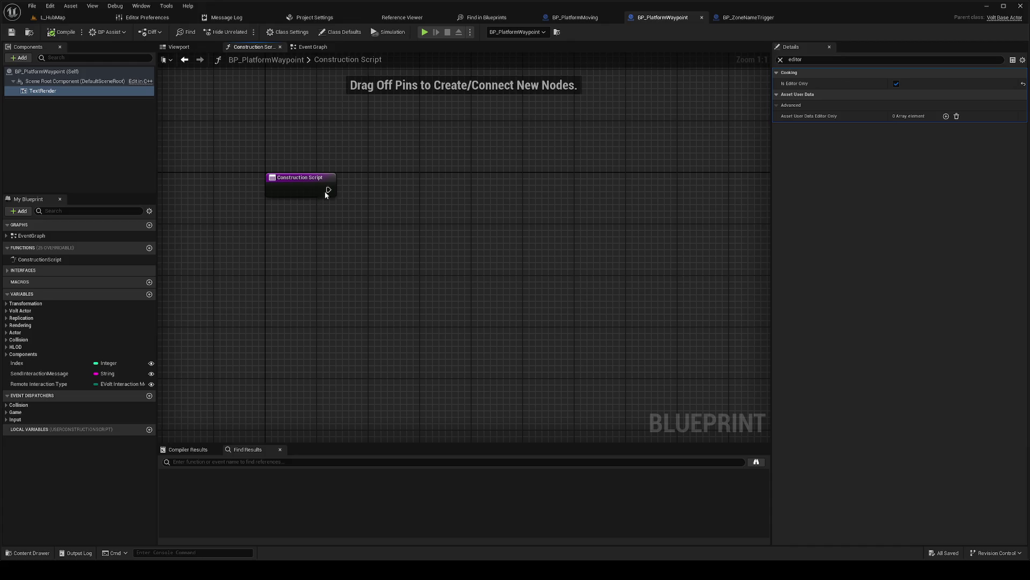
right_click(383, 219)
type("is editor")
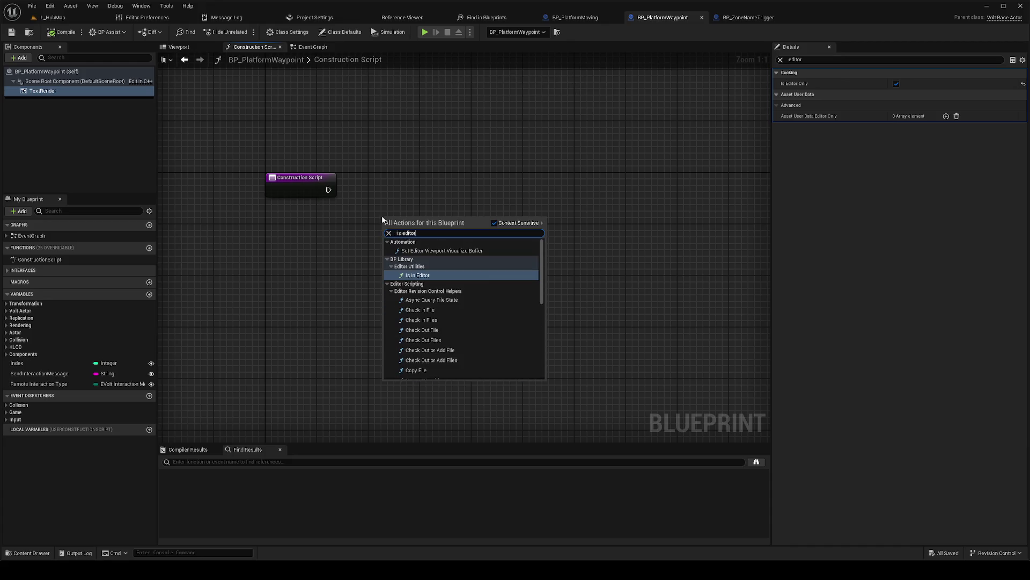
key("Return")
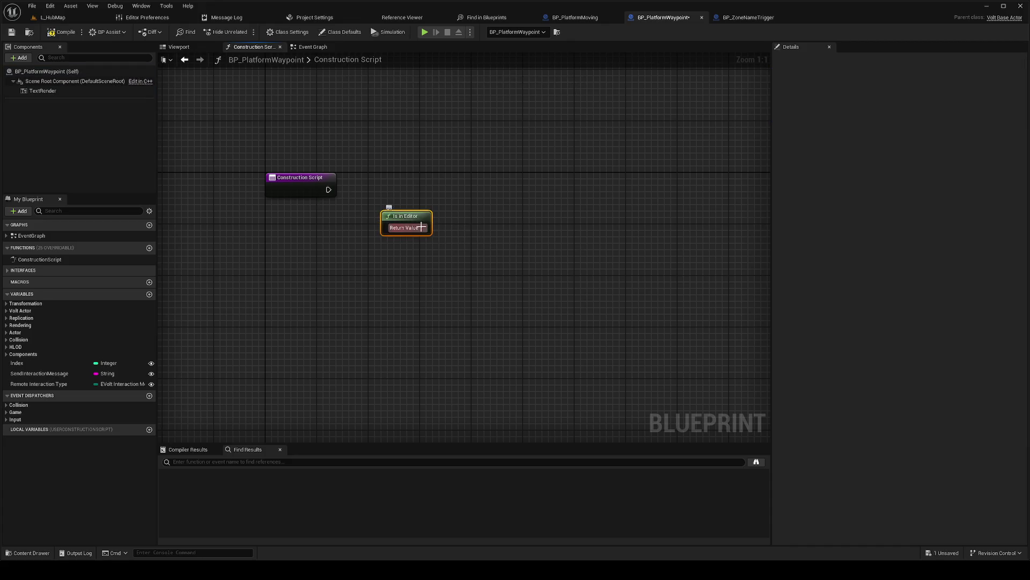
left_click_drag(422, 227, 443, 209)
type("branch")
key("Return")
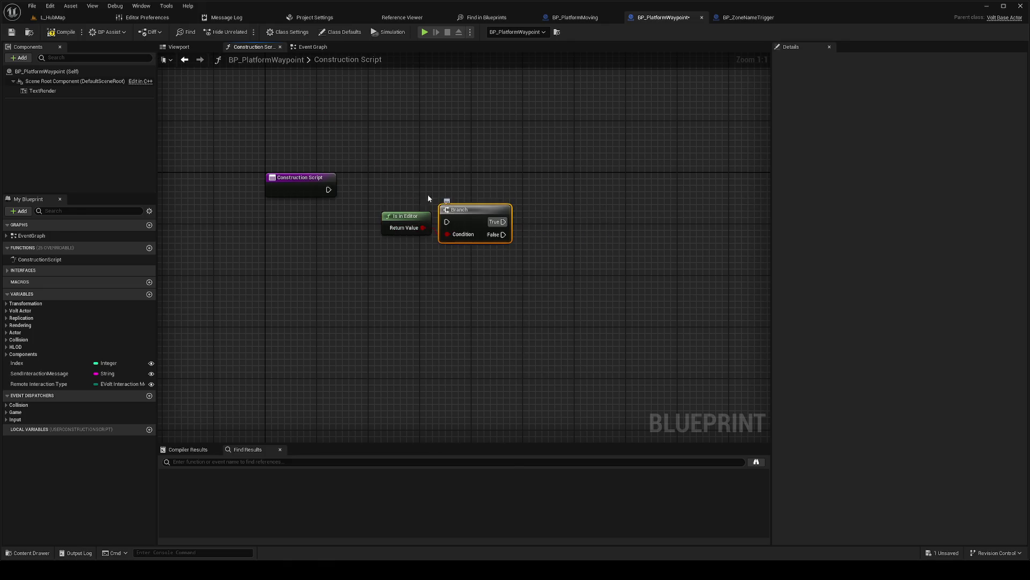
left_click_drag(329, 190, 448, 221)
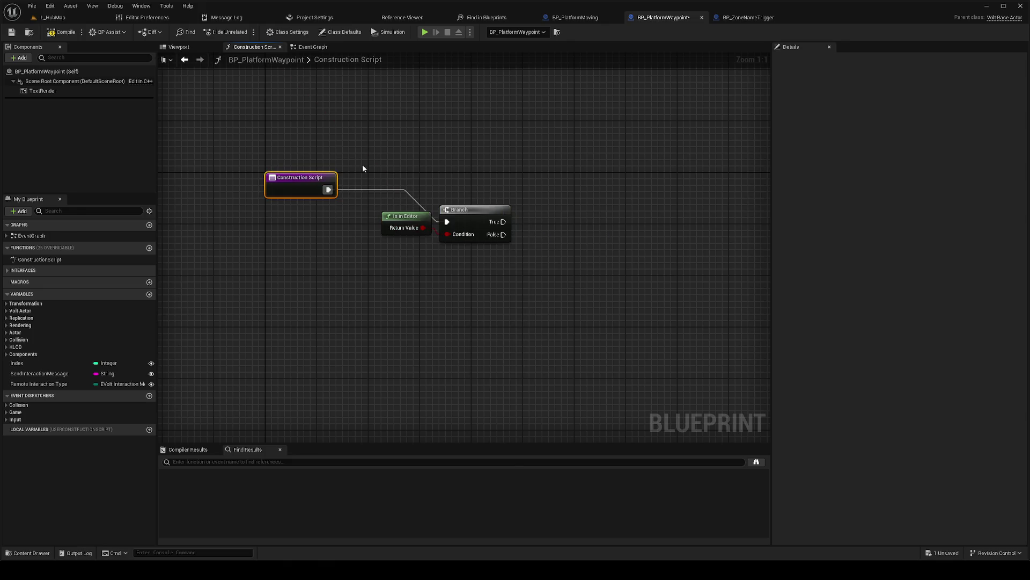
Step: Add a Set Text node on Text Render, wired from the Branch's True output
mouse_move(42, 91)
left_mouse_down()
mouse_move(507, 227)
mouse_move(594, 220)
left_mouse_up()
type("set text")
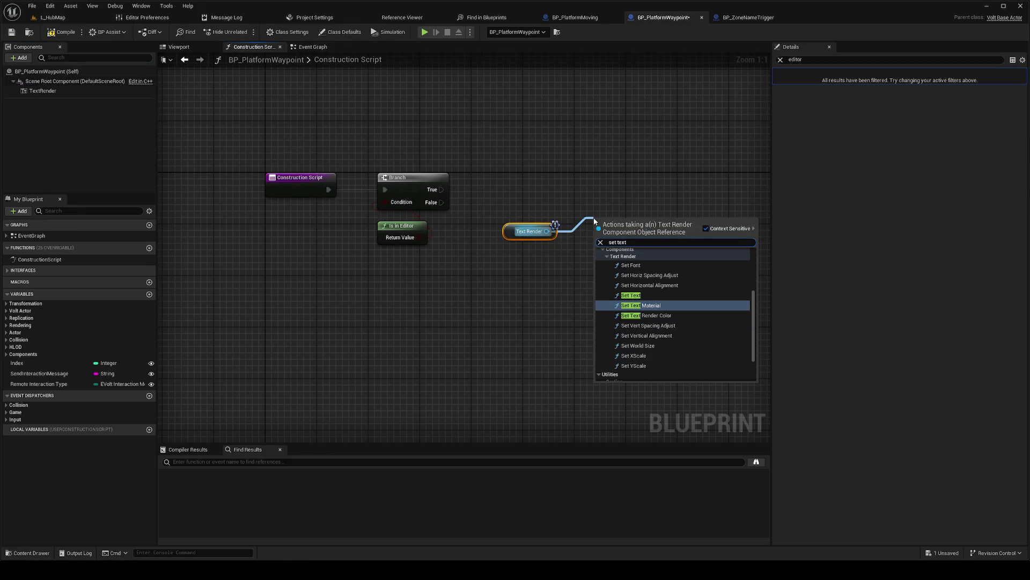
key("Up")
key("Return")
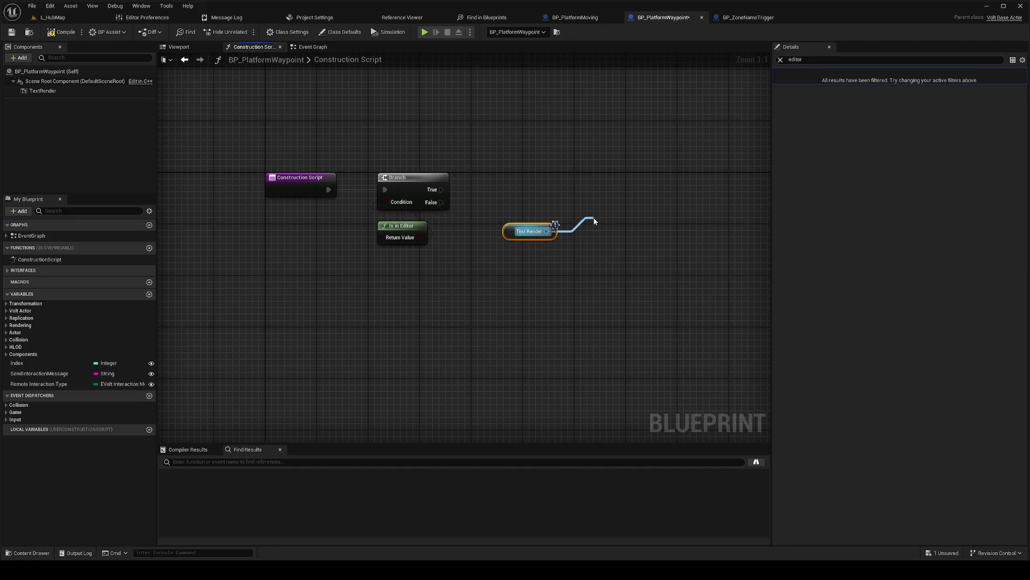
left_click_drag(441, 190, 602, 241)
left_click(293, 188)
key("f")
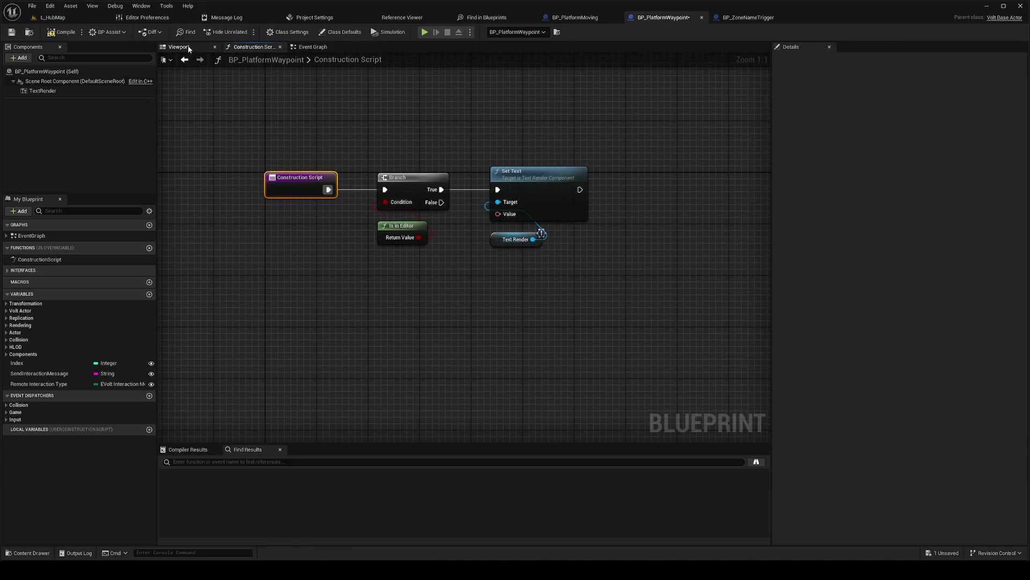
left_click(75, 91)
left_click(179, 47)
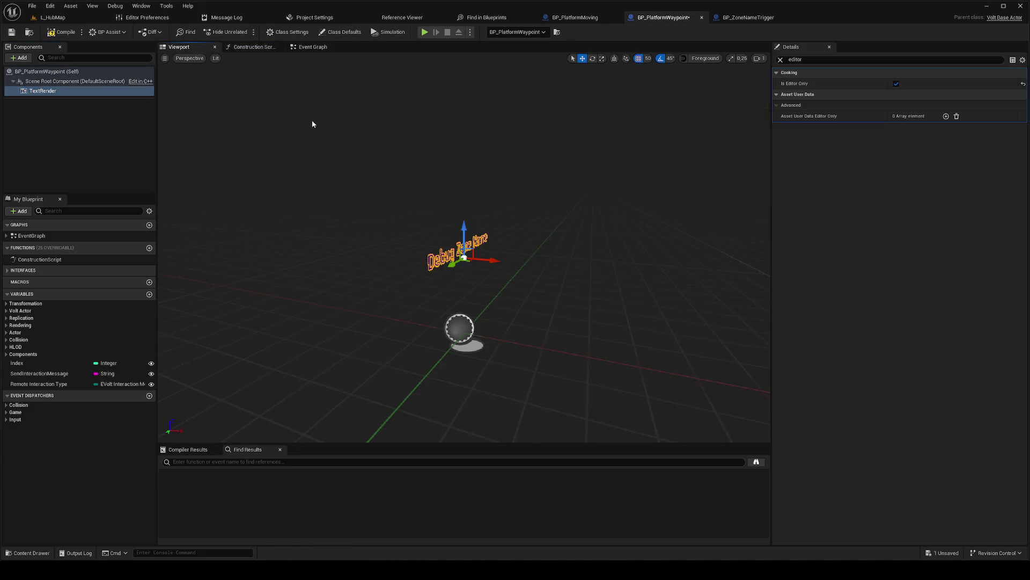
Step: Change the waypoint TextRender's Text from 'Debug Zone Name' to 'Platform Waypoint'
left_click(780, 60)
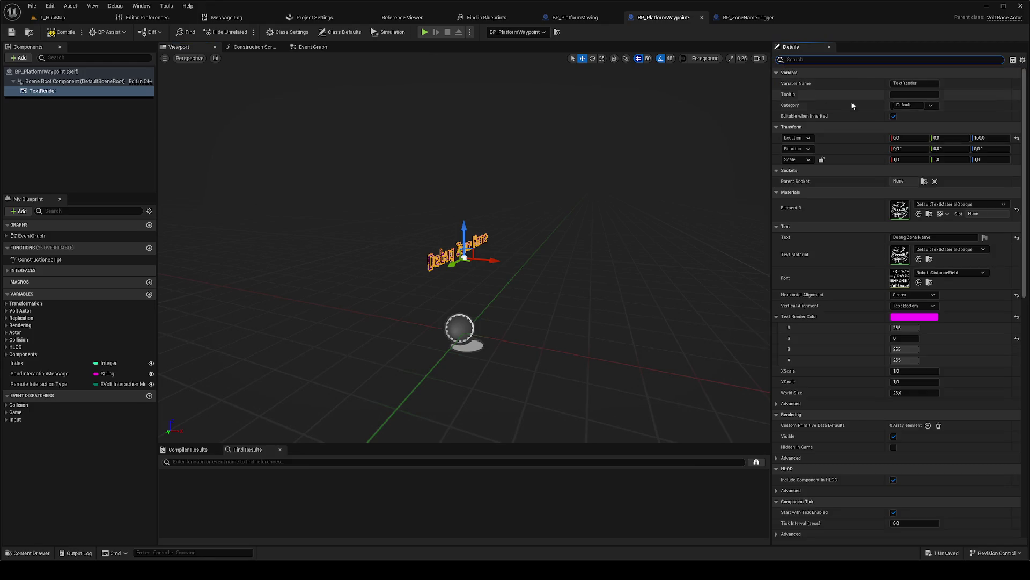
left_click(937, 237)
left_click_drag(937, 238, 894, 237)
type("Platform Waypoint")
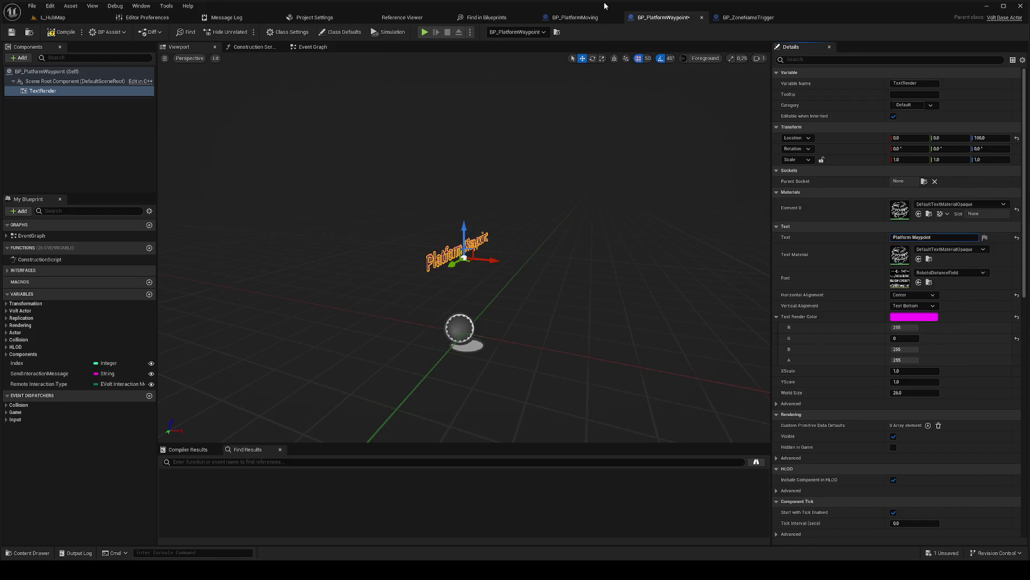
Step: Review BP_ZoneNameTrigger's event graph, then open BP_PlatformWaypoint's Construction Script
left_click(68, 20)
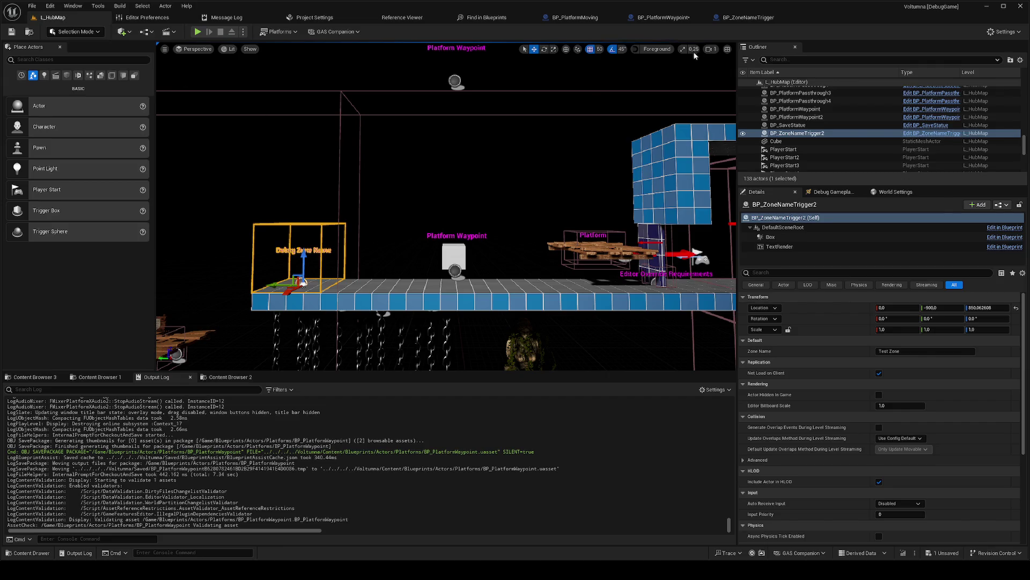
left_click(738, 19)
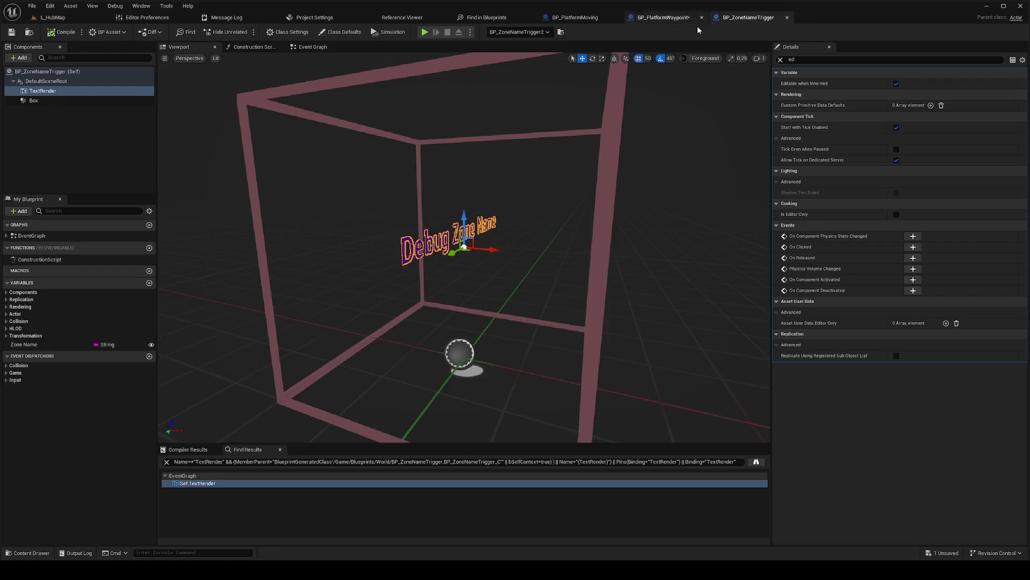
left_click(313, 48)
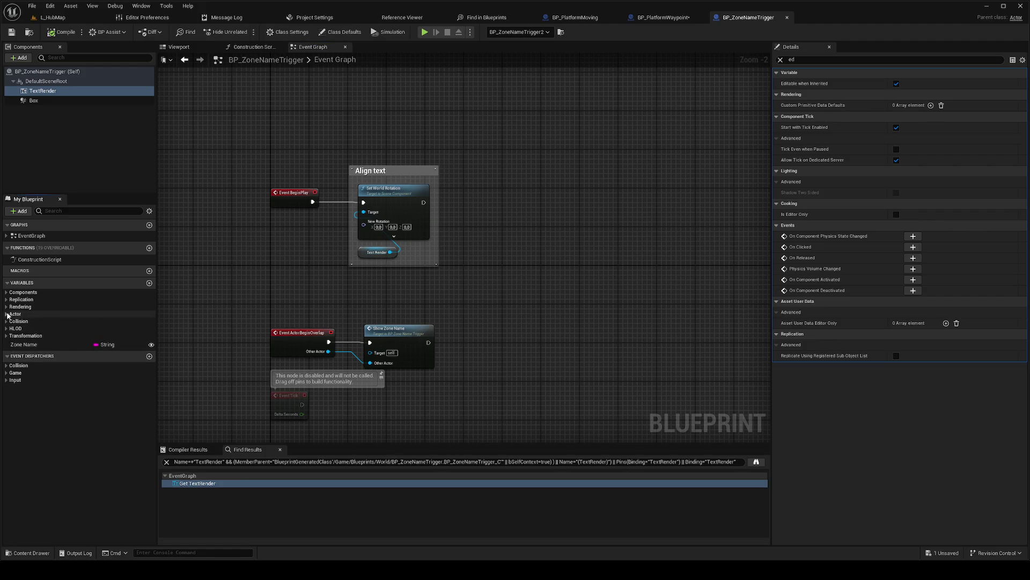
left_click(685, 22)
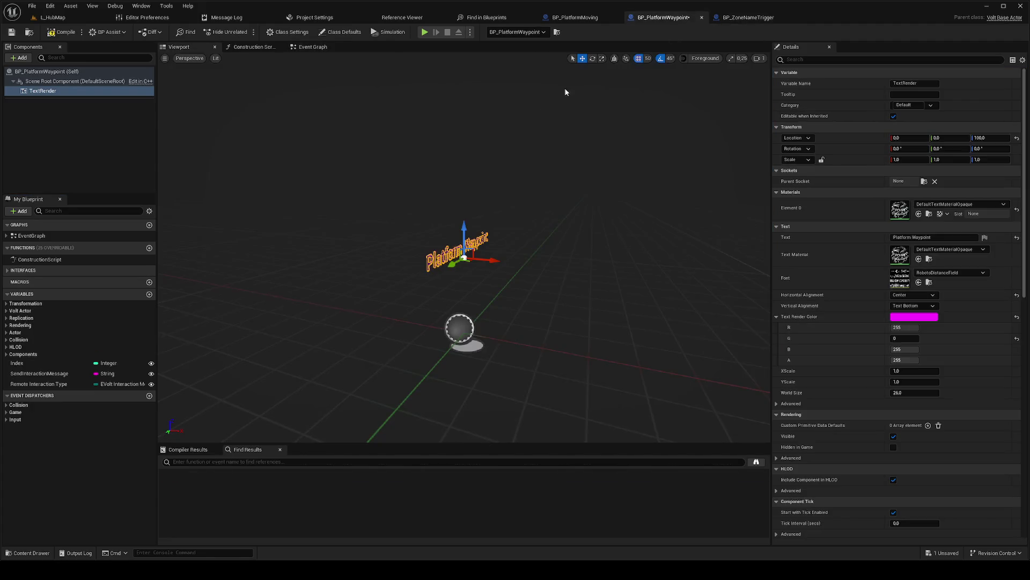
left_click(308, 47)
left_click(252, 47)
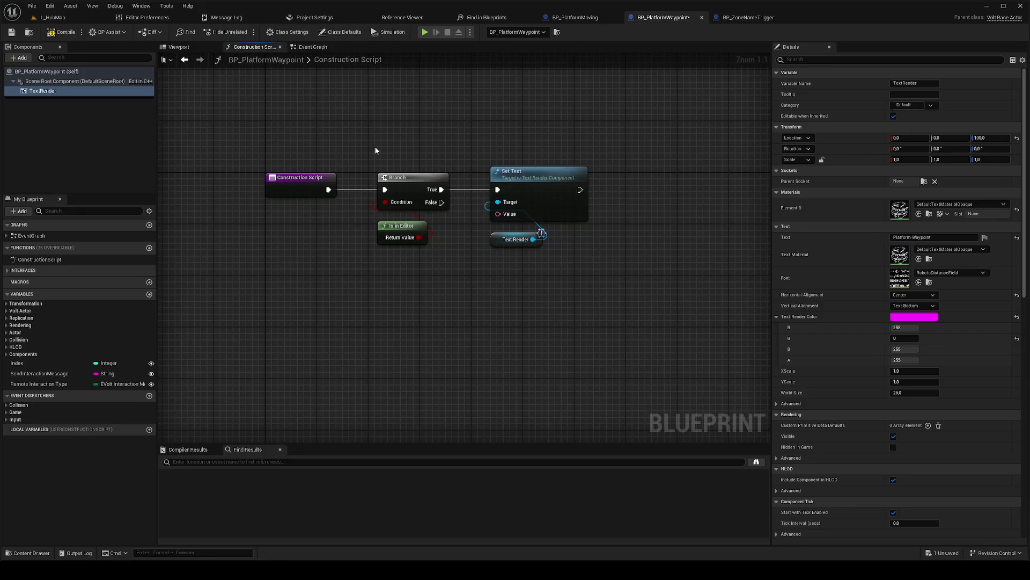
Step: Add a Send Interaction Message getter and a Format Text node feeding Set Text's Value
left_click(43, 373)
mouse_move(279, 376)
left_mouse_down()
mouse_move(352, 320)
mouse_move(260, 352)
left_mouse_up()
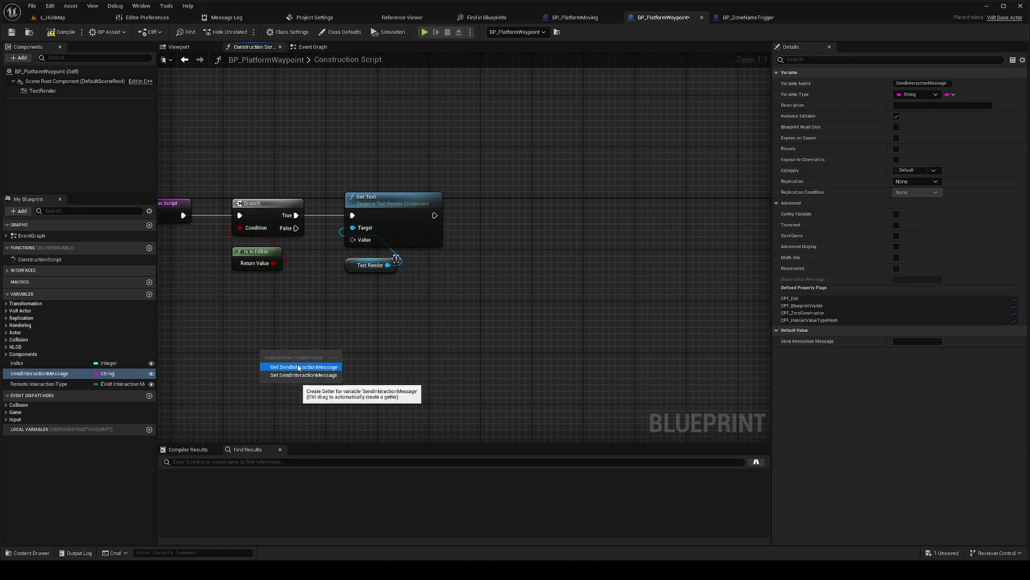
left_click(290, 366)
left_click_drag(363, 240, 379, 315)
type("forma")
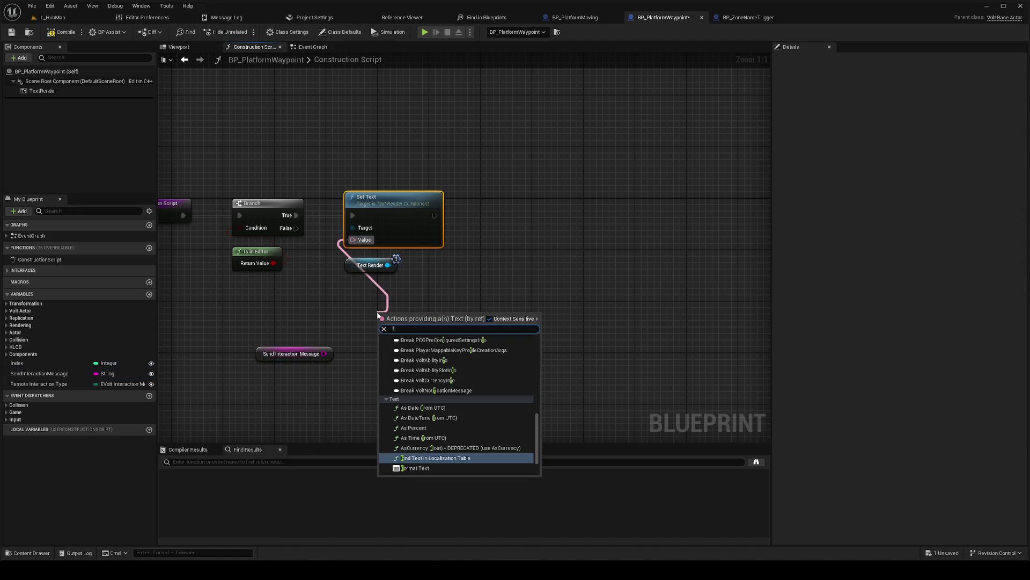
key("Return")
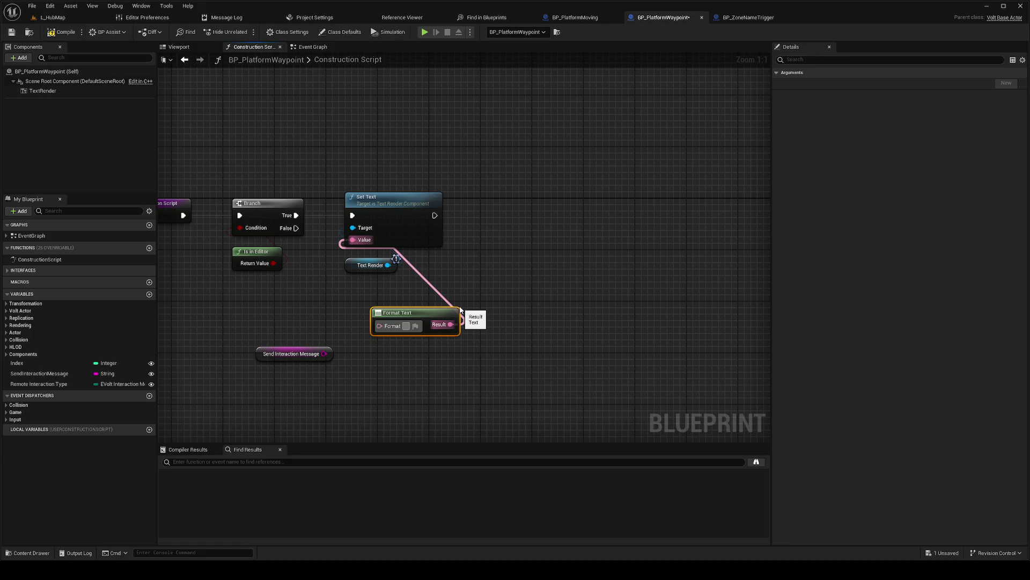
Step: Set the format to 'WP: {wpvalue}', wire Send Interaction Message into wpvalue, and save
type("W")
type("P {}")
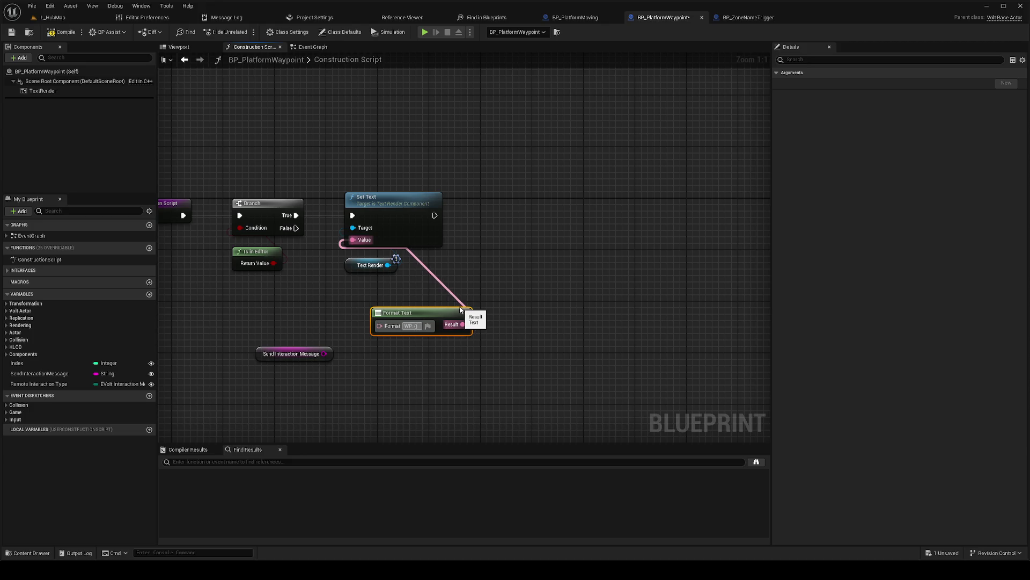
left_click_drag(460, 310, 461, 310)
type("value")
key("Return")
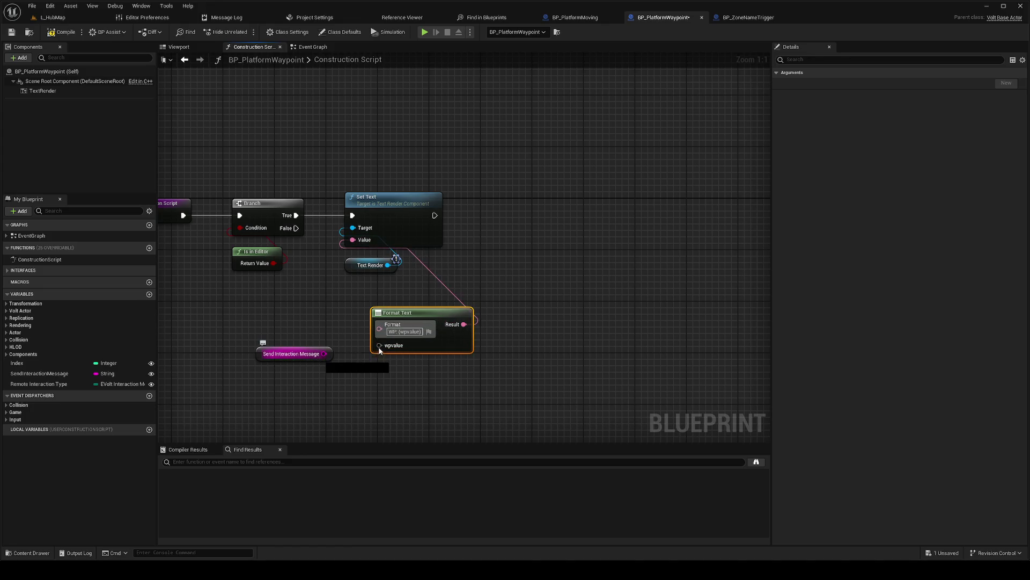
left_click_drag(380, 345, 324, 354)
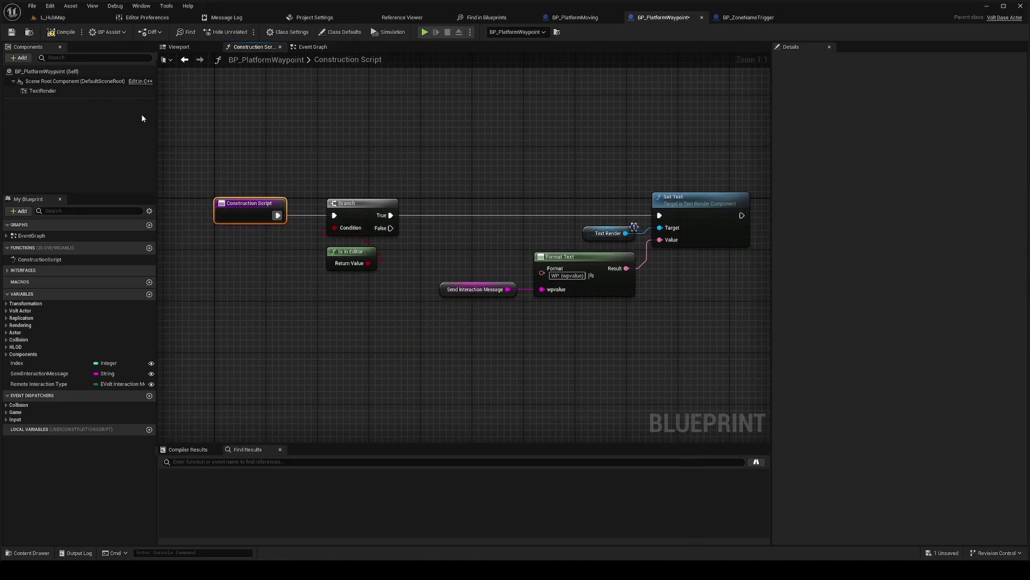
left_click(62, 31)
Step: Check the labels in L_HubMap, then change the format to 'WP: {wpmessage} {wpvalue}'
left_click(73, 22)
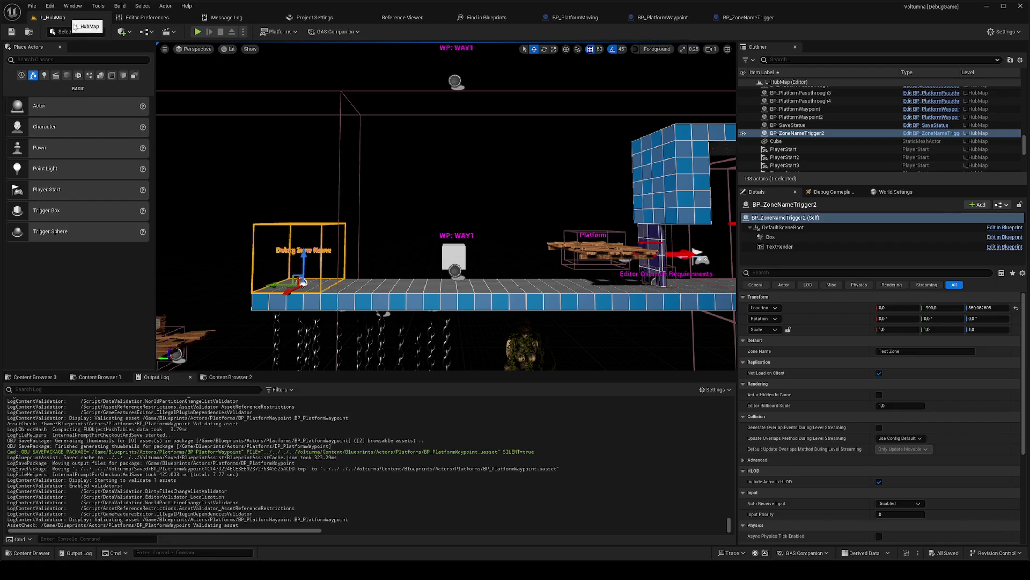
scroll(406, 176, "down", 5)
scroll(445, 207, "up", 5)
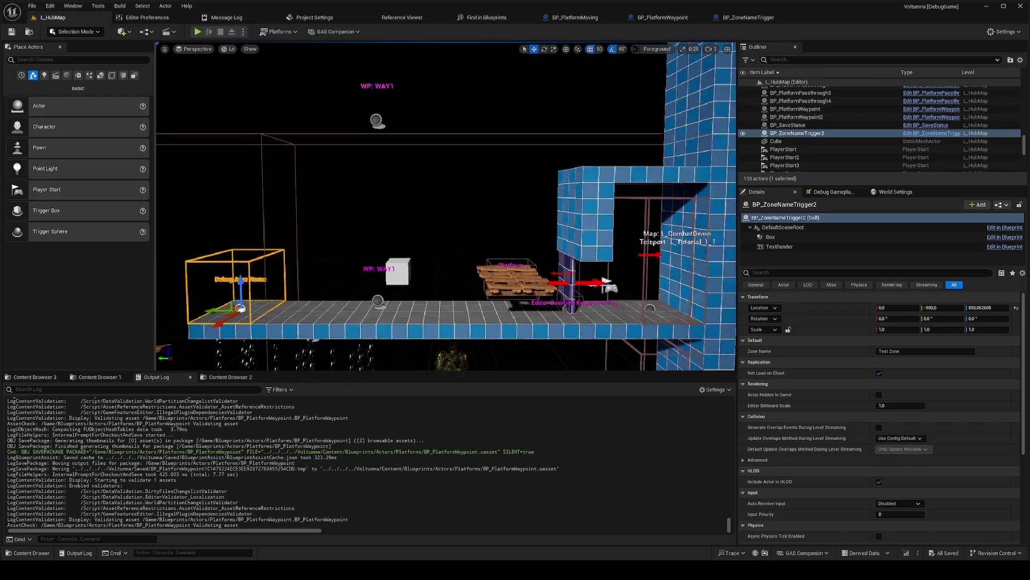
left_click(749, 17)
left_click(659, 18)
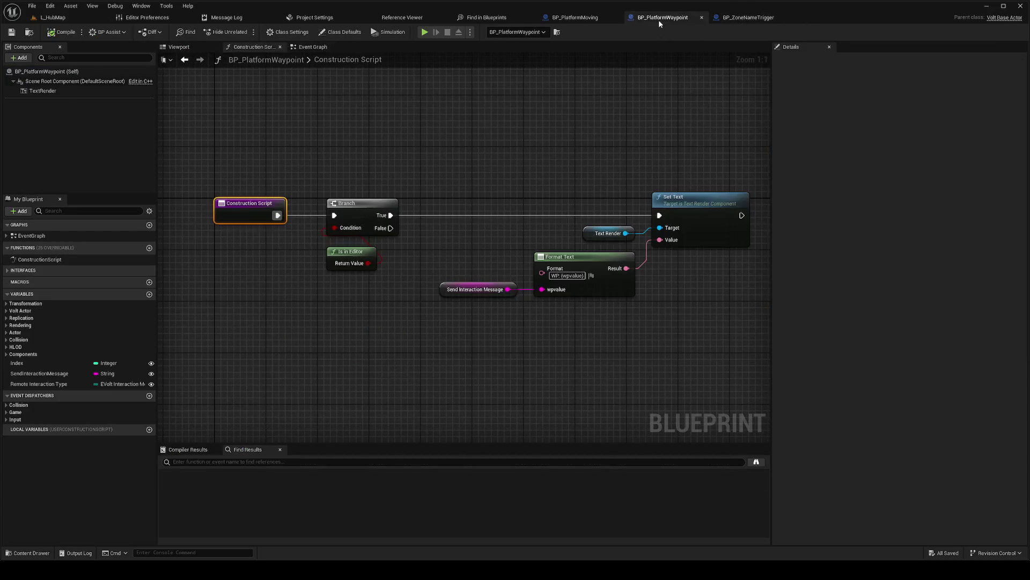
left_click(581, 275)
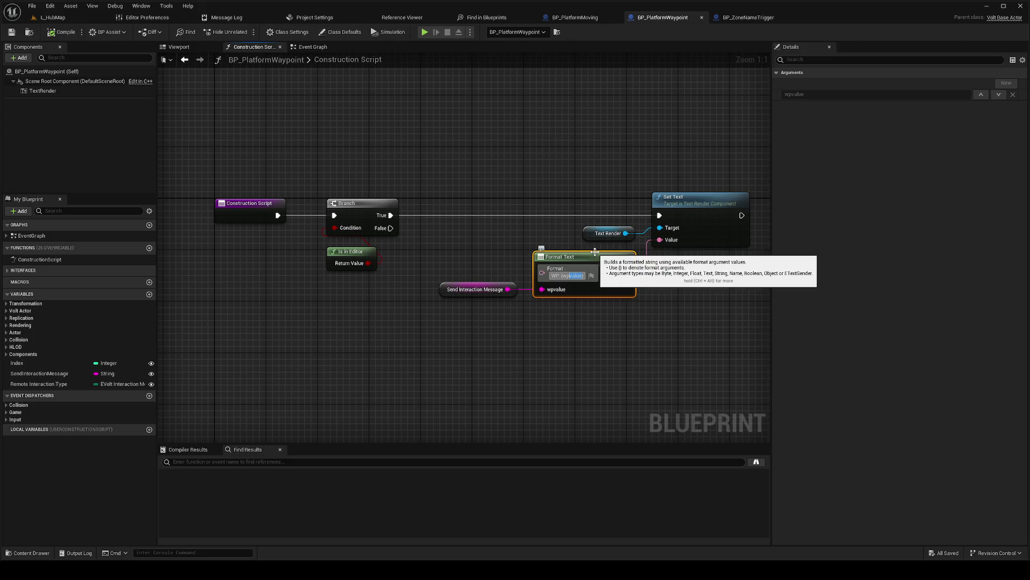
type("sage}")
type(" {w")
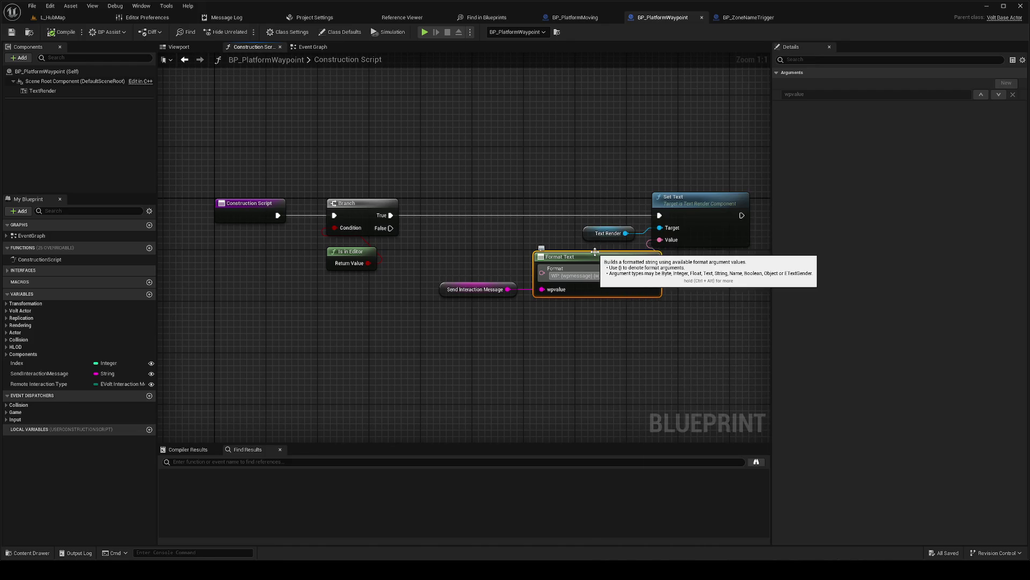
key("Return")
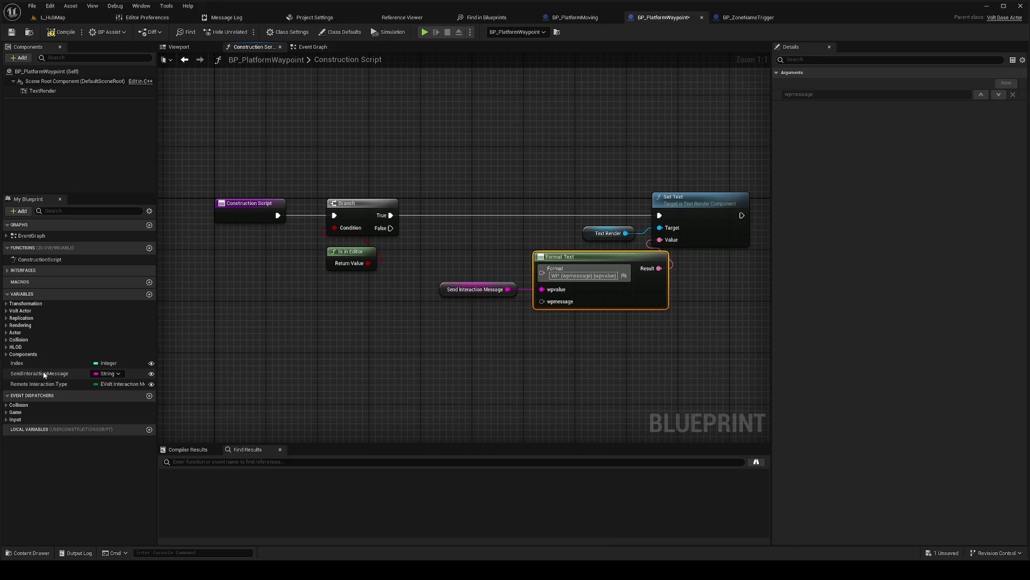
Step: Wire an Index getter into the wpmessage pin and compile the waypoint blueprint
left_click(144, 363)
mouse_move(478, 337)
left_mouse_down()
mouse_move(453, 314)
mouse_move(552, 303)
left_mouse_up()
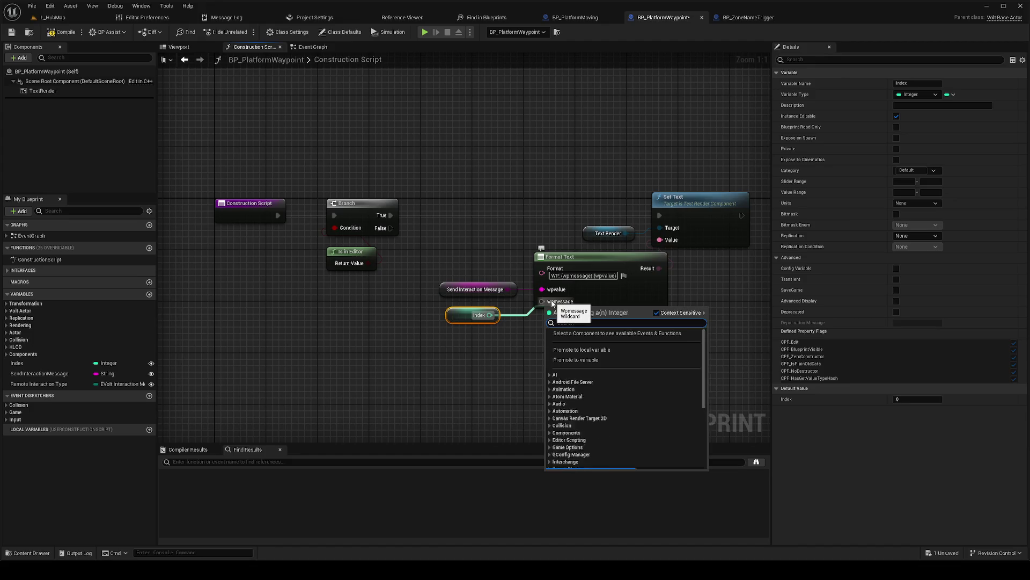
left_click(590, 298)
left_click(65, 33)
left_click(66, 17)
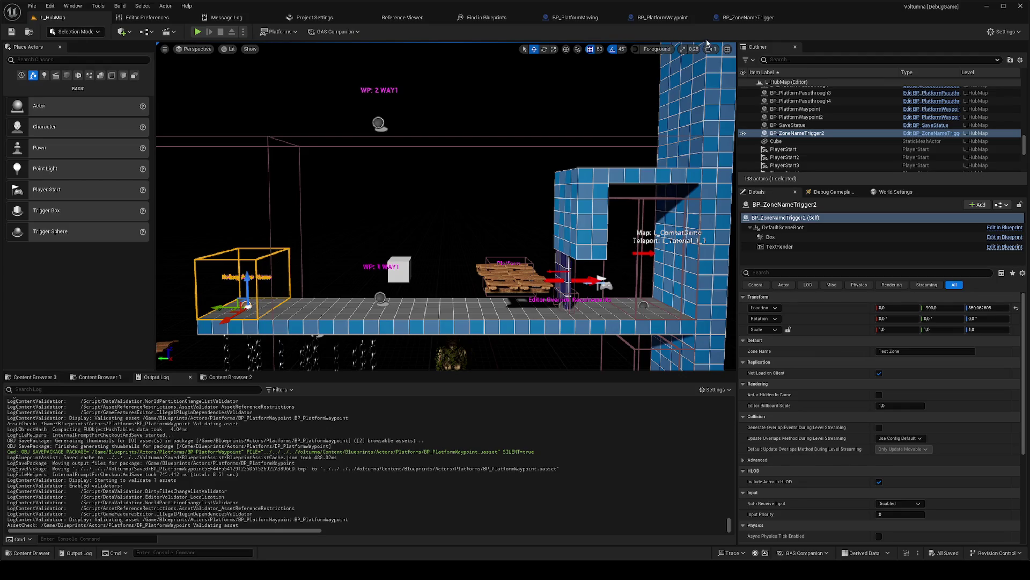
Step: Delete the conversion node, wiring Index to wpvalue and Send Interaction Message to wpmessage
left_click(752, 17)
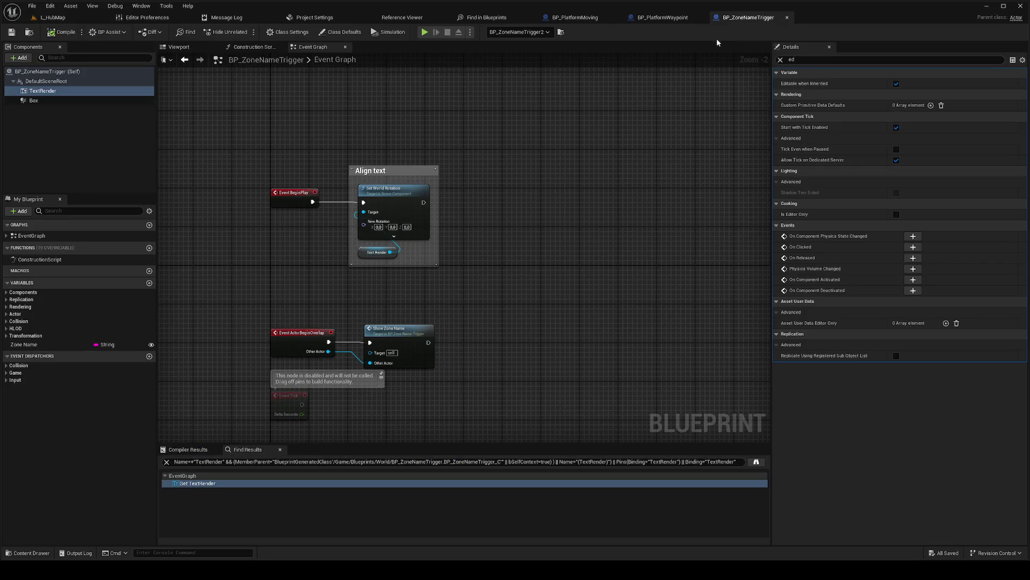
left_click(661, 17)
mouse_move(542, 289)
left_mouse_down()
mouse_move(553, 285)
mouse_move(542, 272)
left_mouse_up()
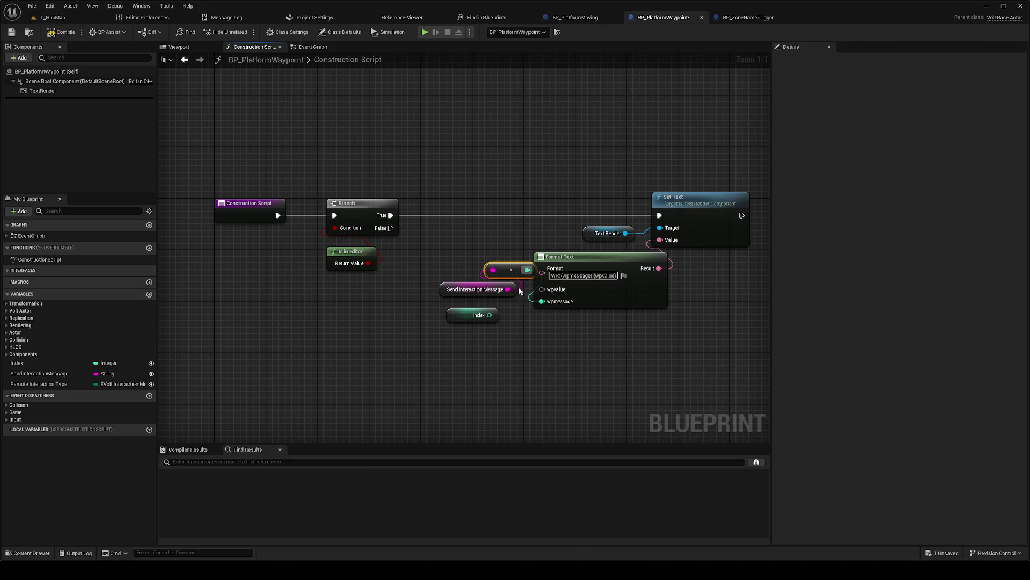
key("Delete")
left_click(489, 322)
mouse_move(490, 315)
left_mouse_down()
mouse_move(537, 288)
mouse_move(542, 301)
left_mouse_up()
left_click(483, 290)
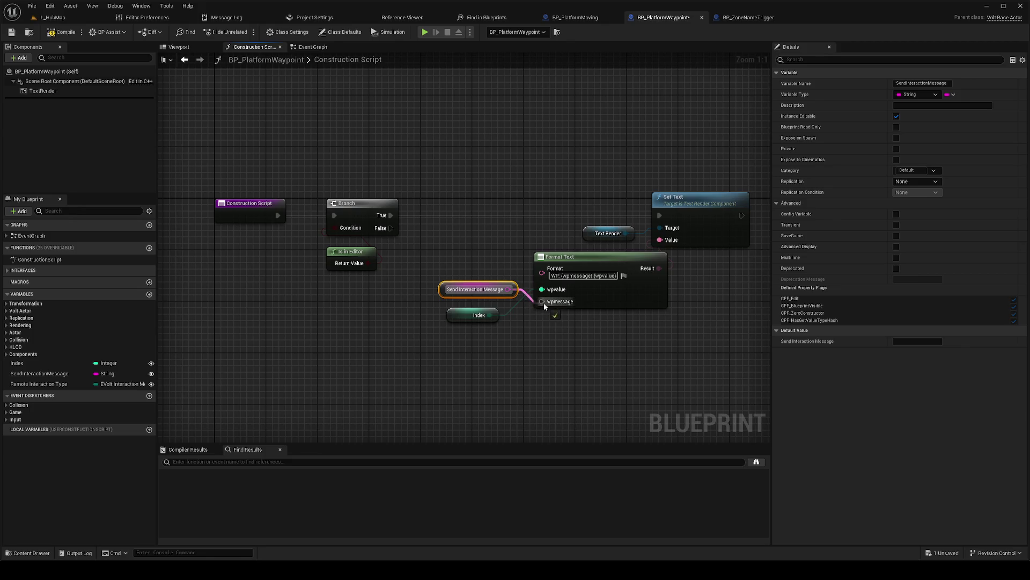
left_click(590, 293)
Step: Add ' : ' between the format arguments, compile, save, and check the hub labels
left_click(250, 207)
key("f")
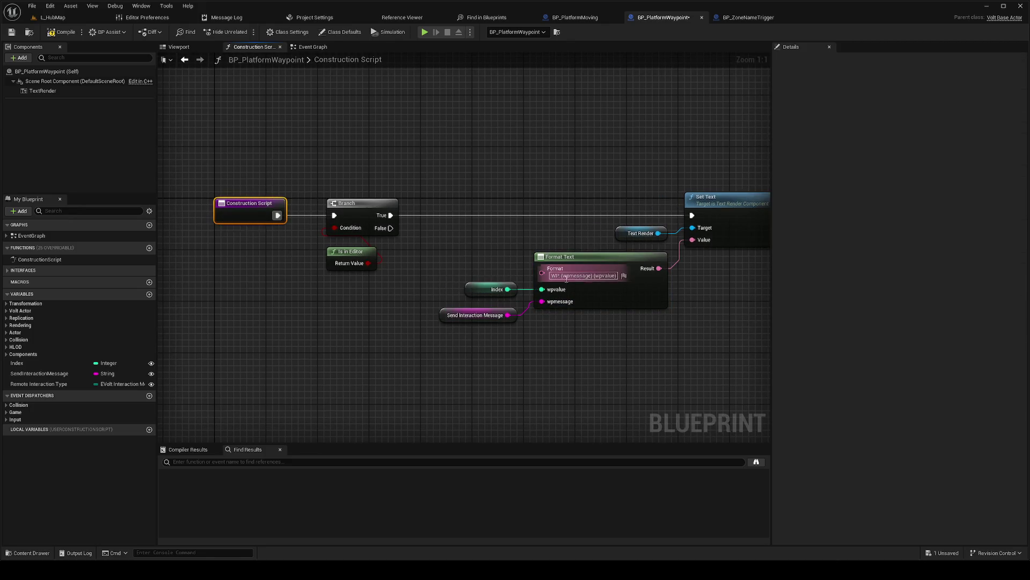
left_click(600, 283)
type(":")
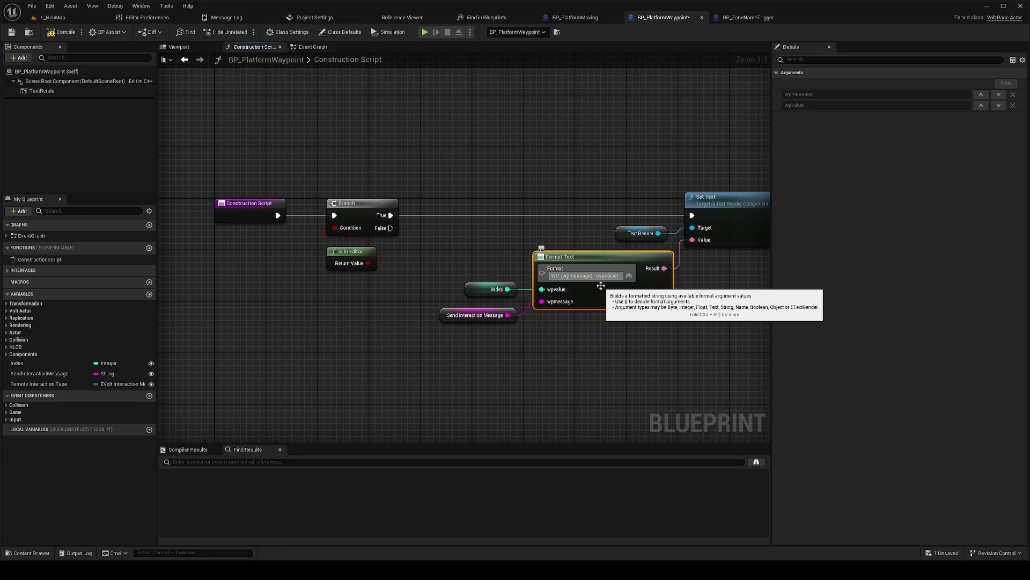
left_click(63, 32)
left_click(74, 18)
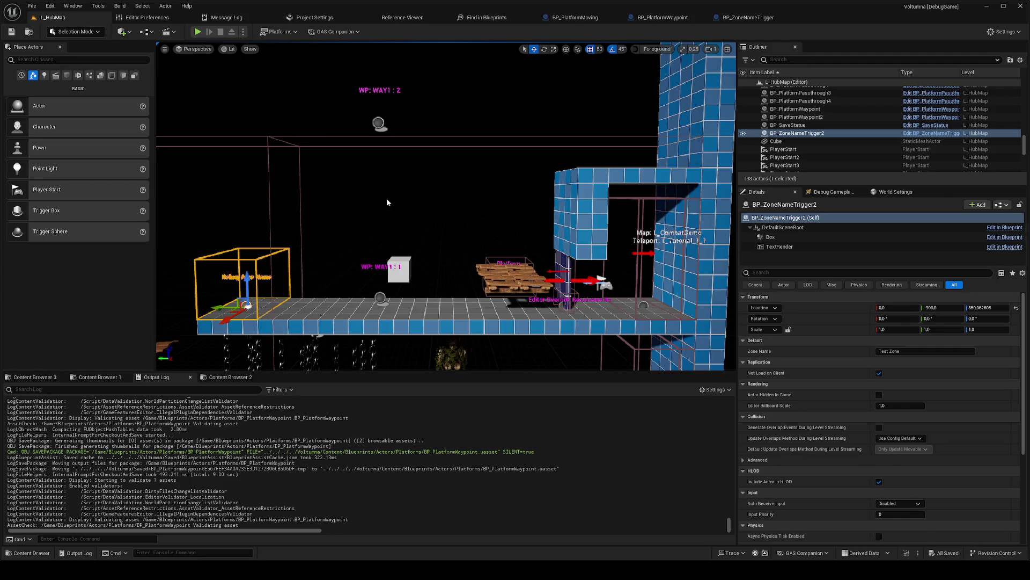
Step: Change the waypoint Format Text prefix from WP to Waypoint, then compile and save the blueprint
left_click(749, 17)
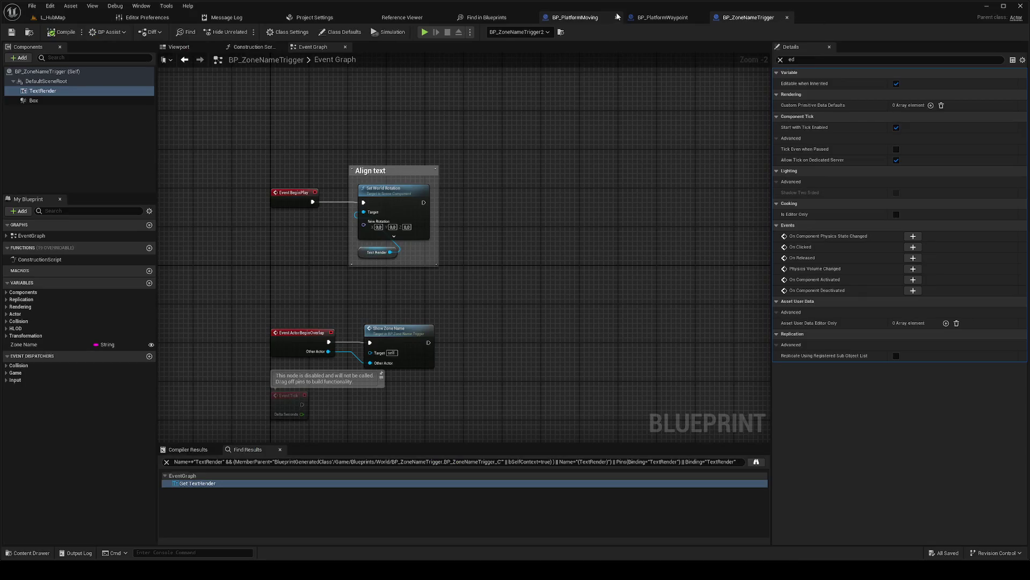
left_click(660, 17)
left_click(561, 272)
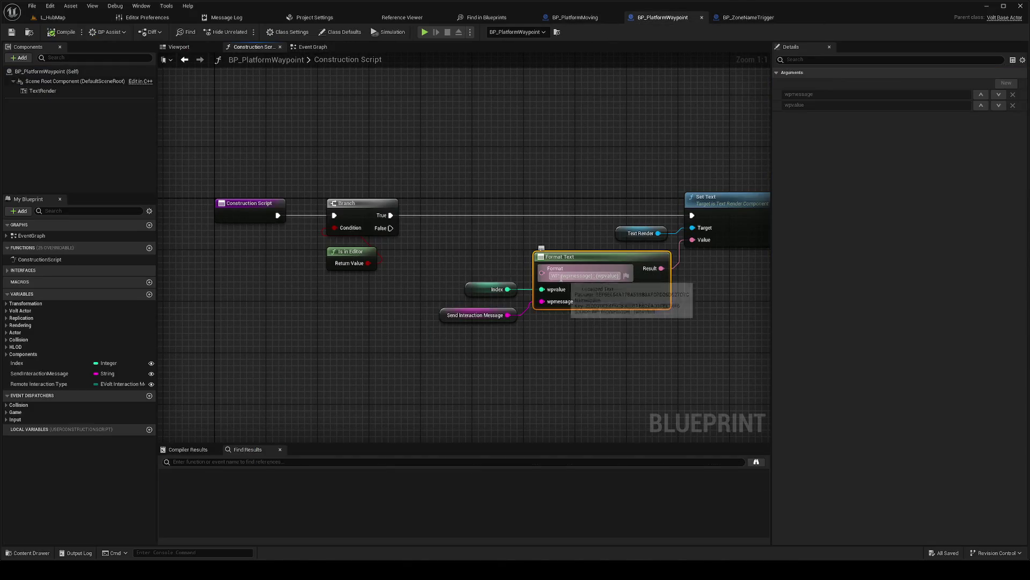
key("BackSpace")
type("aypoint")
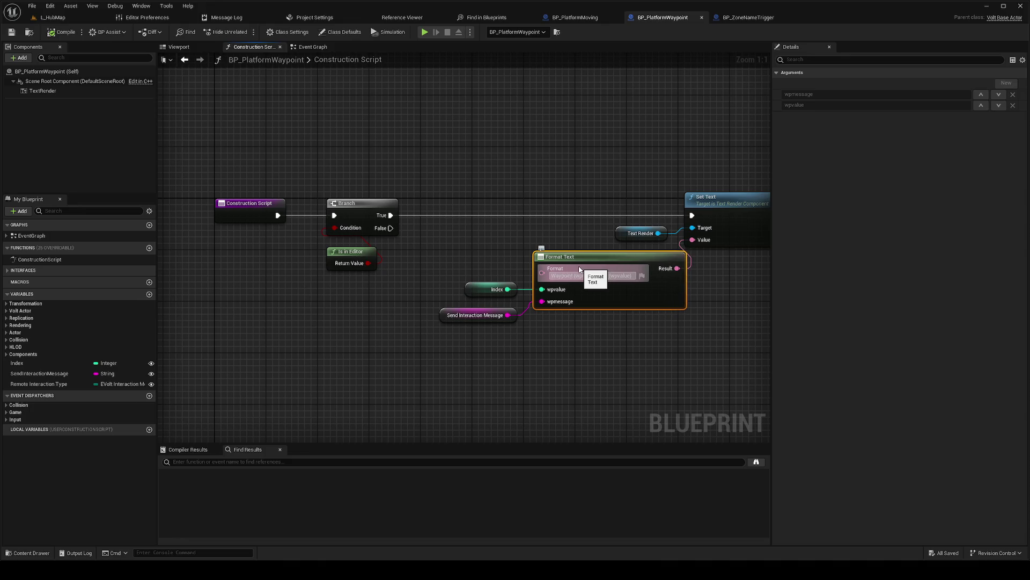
left_click(558, 197)
left_click(67, 34)
Step: Switch to L_HubMap, select the moving wooden platform, and start Play In Editor
left_click(53, 18)
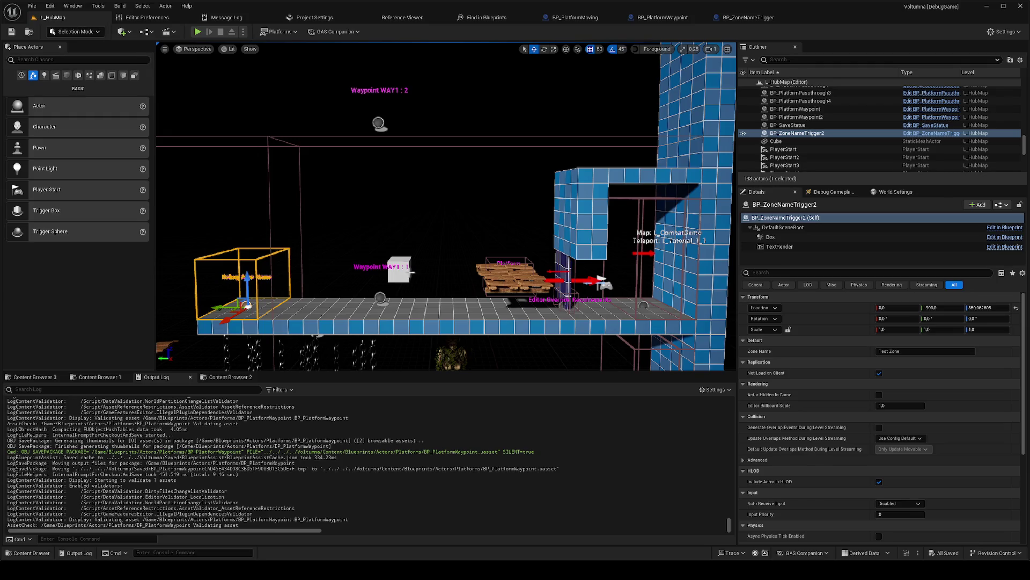
left_click(496, 285)
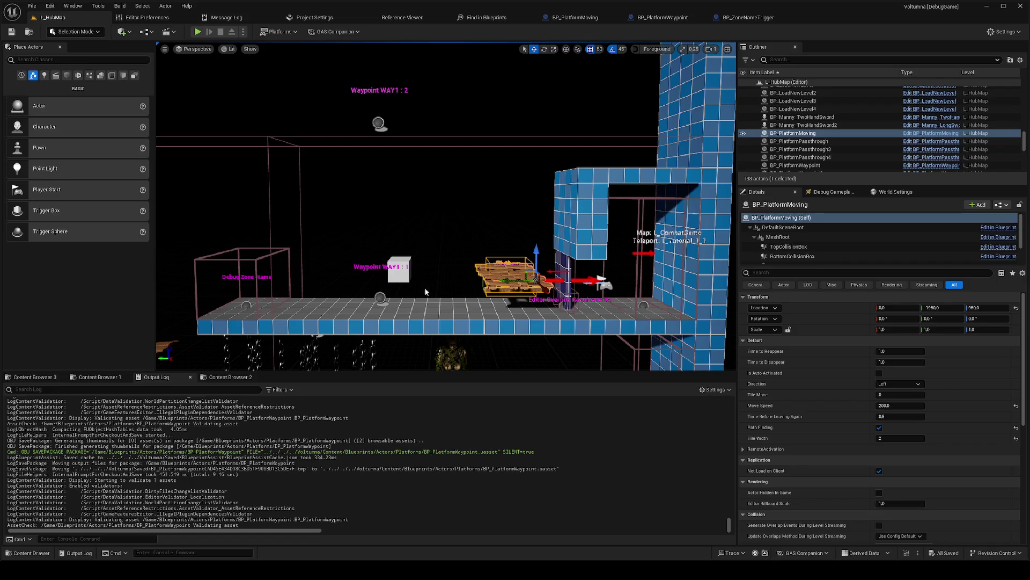
right_click(424, 315)
key("Escape")
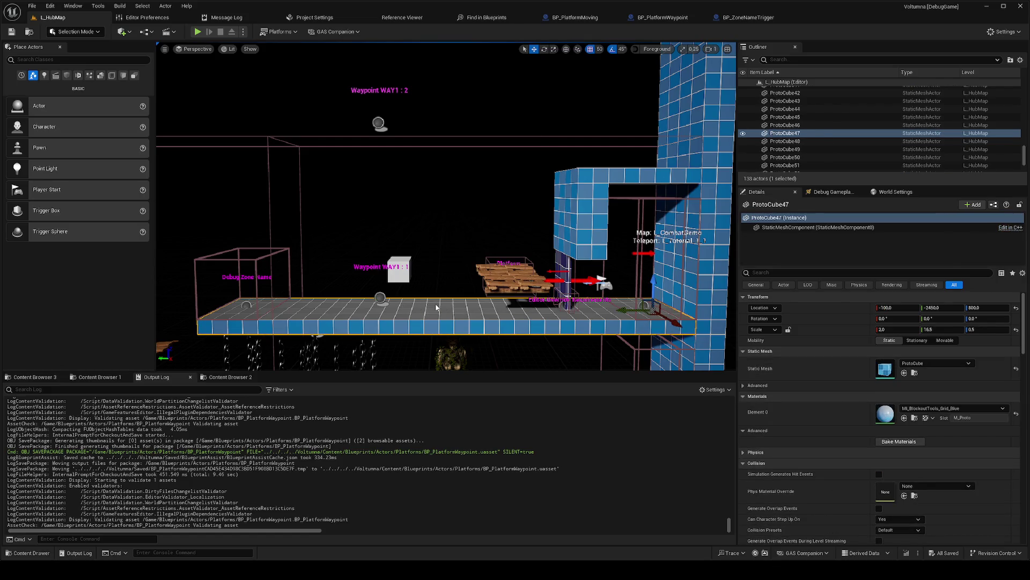
key("alt+p")
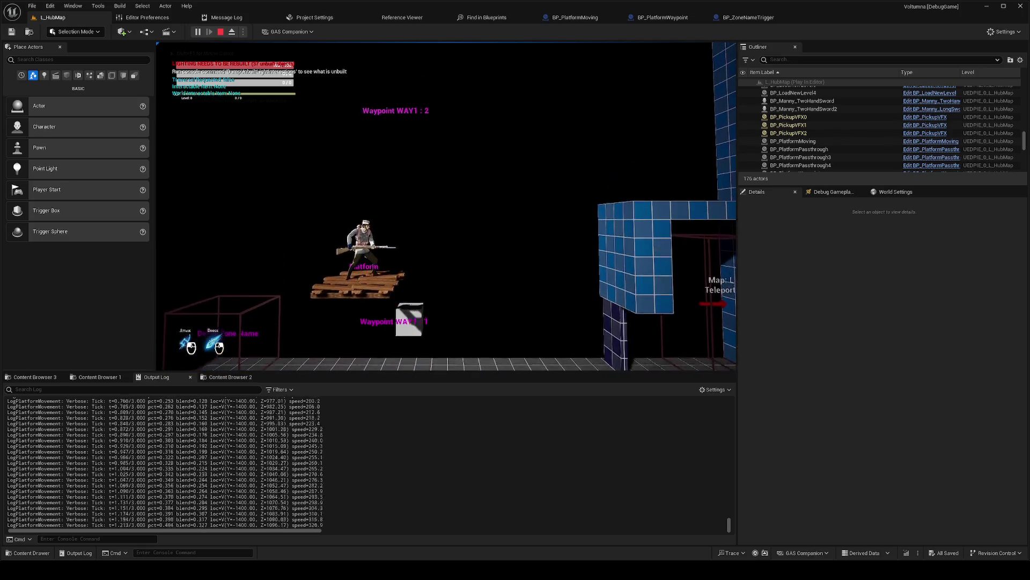
Step: Jump the character between the moving wooden platform and the tall blue block's ledge
key("space")
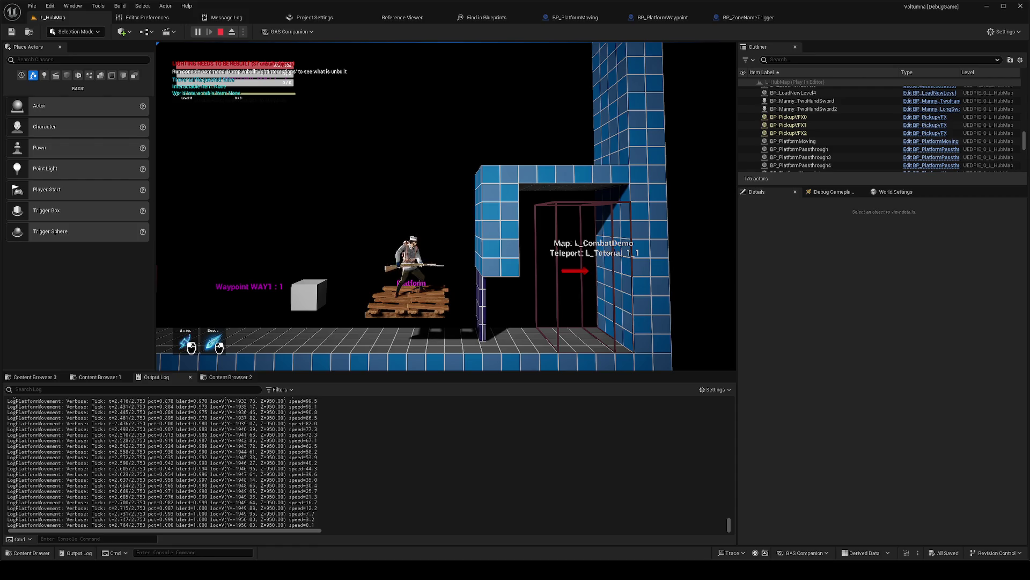
key("space")
key("a")
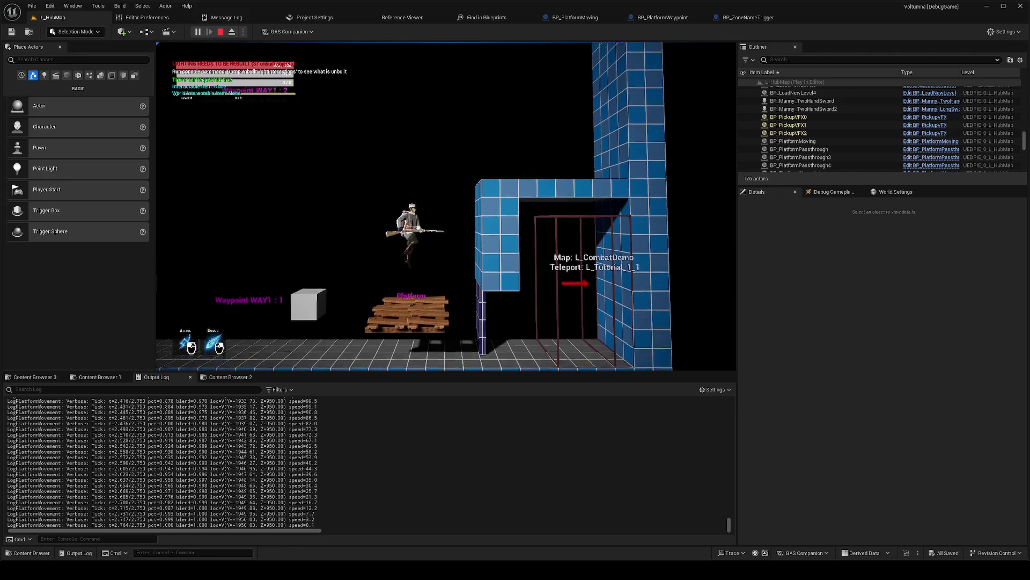
key("space")
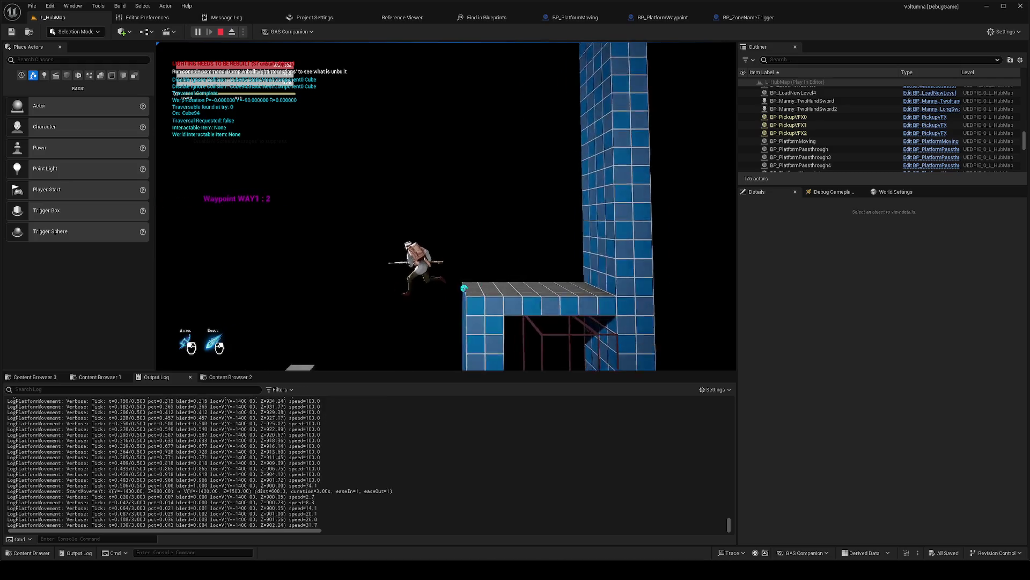
key("space")
key("d")
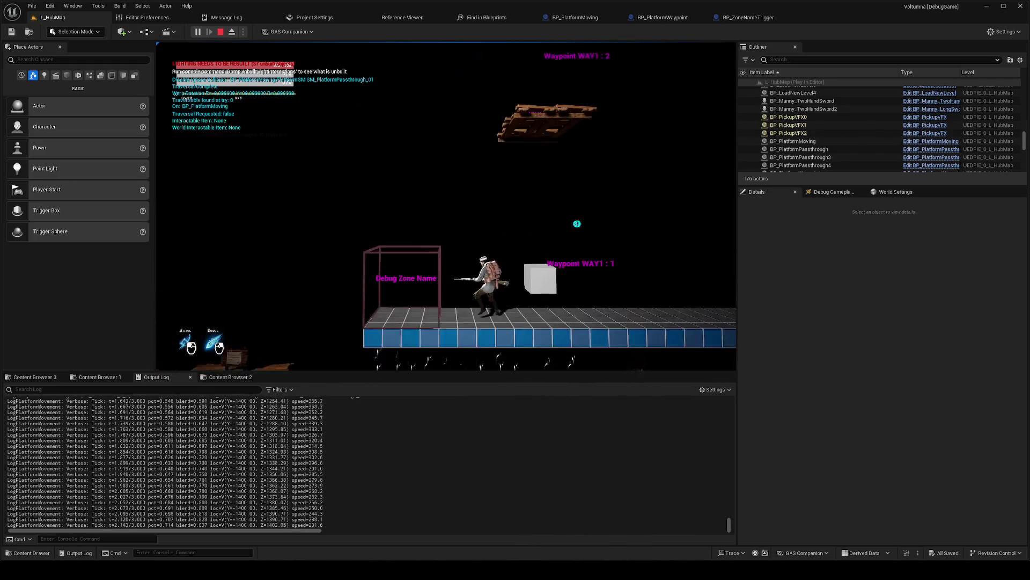
key("space")
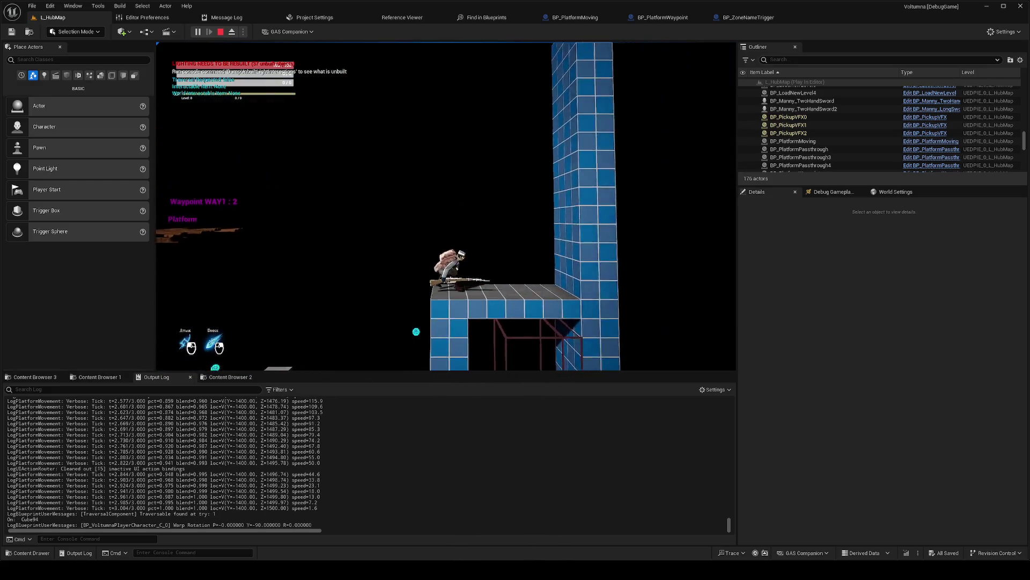
Step: Leap back to the wooden platform, grab and climb the blue block, then stop the play session
key("a")
key("space")
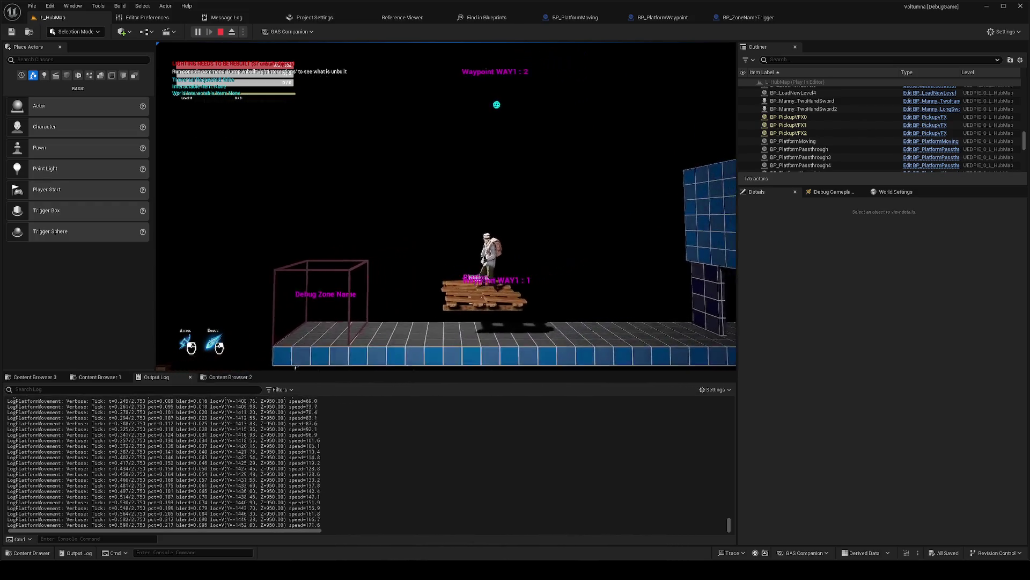
key("d")
key("space")
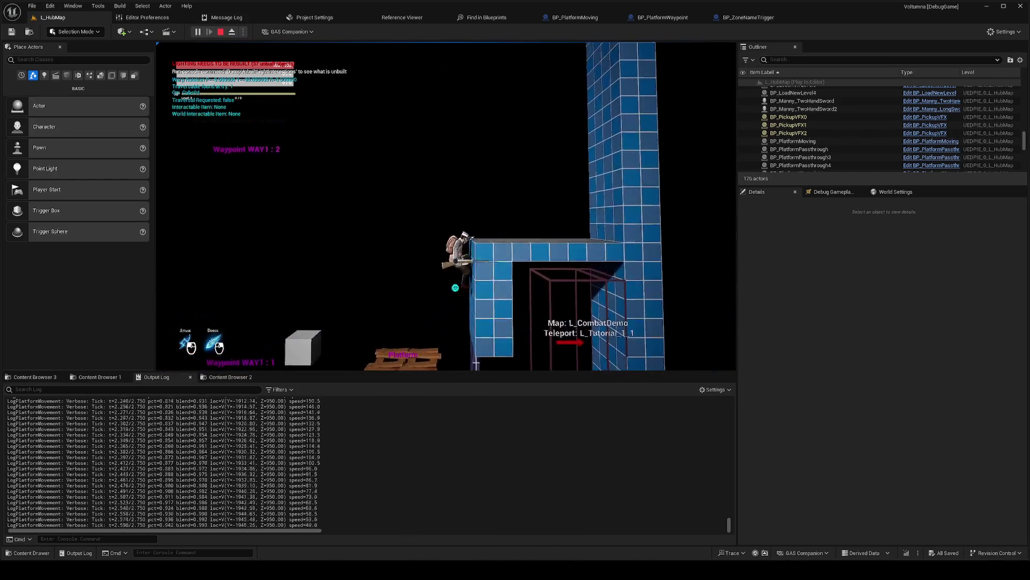
key("a")
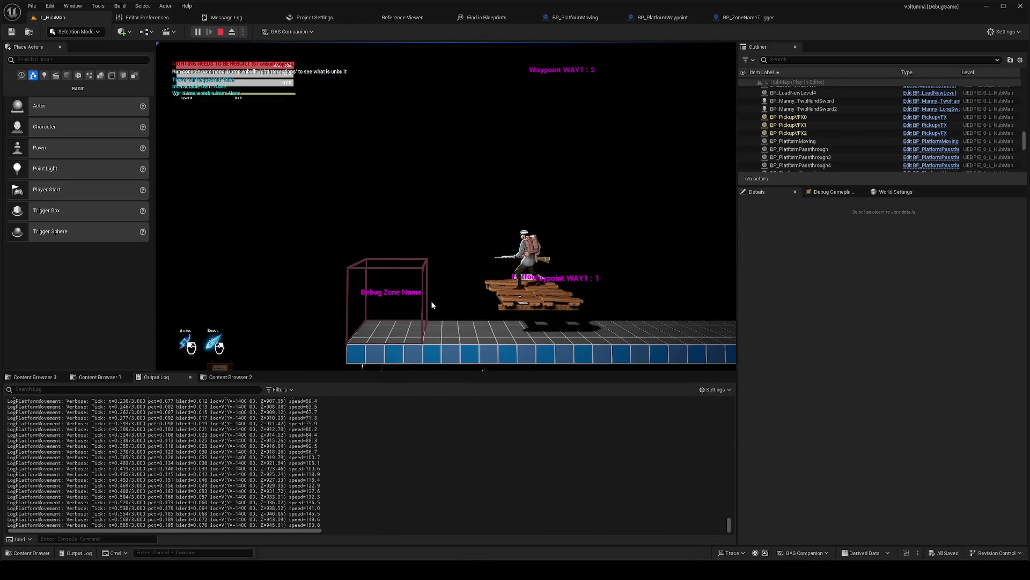
key("Escape")
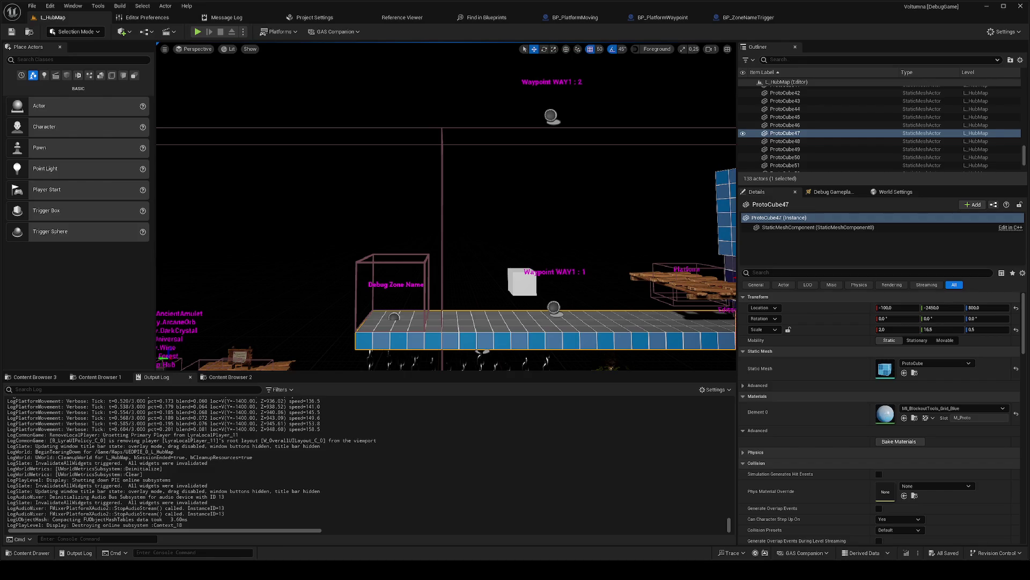
key("super+shift+grave")
Step: In Source Control, inspect the new Volt_PlatformMovementComponent header and source files
key("alt+Tab")
left_click(9, 82)
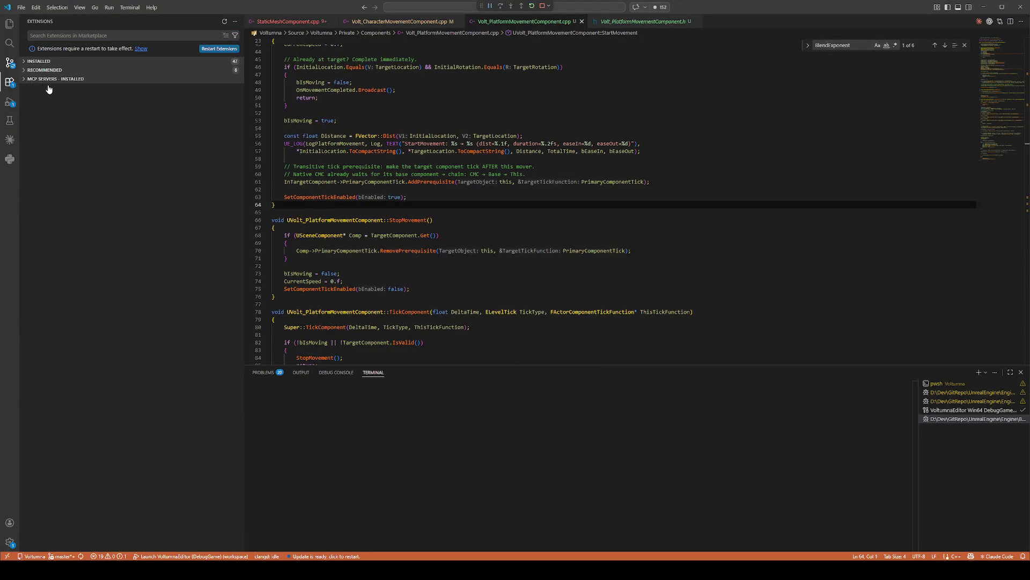
key("ctrl+shift+g")
scroll(146, 256, "down", 2)
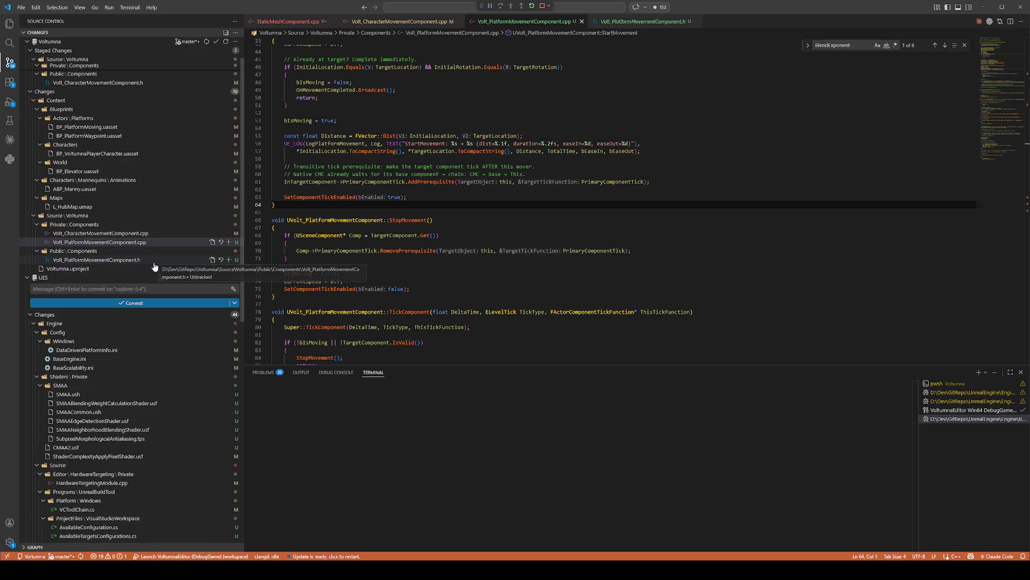
left_click(164, 261)
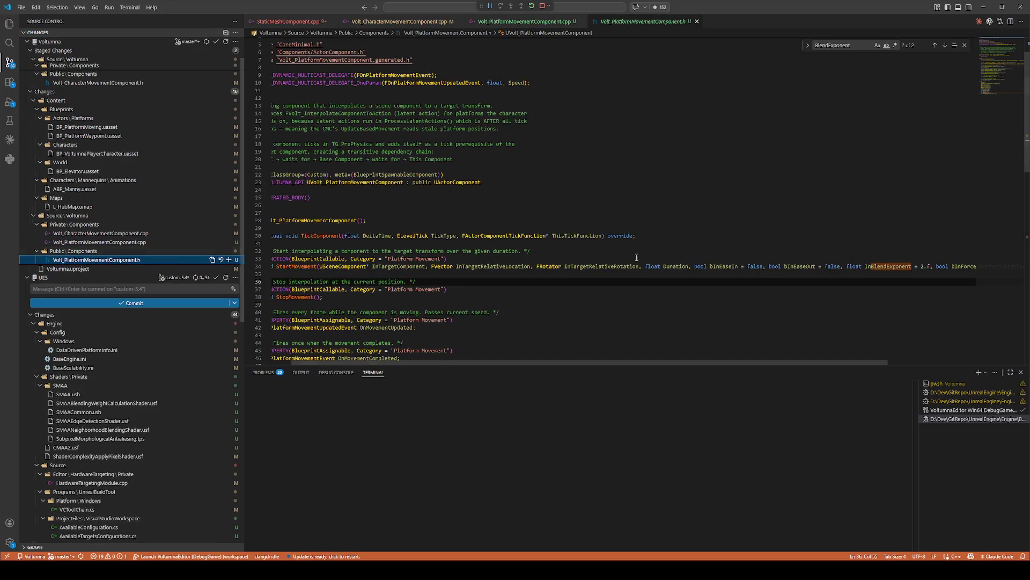
scroll(699, 243, "down", 6)
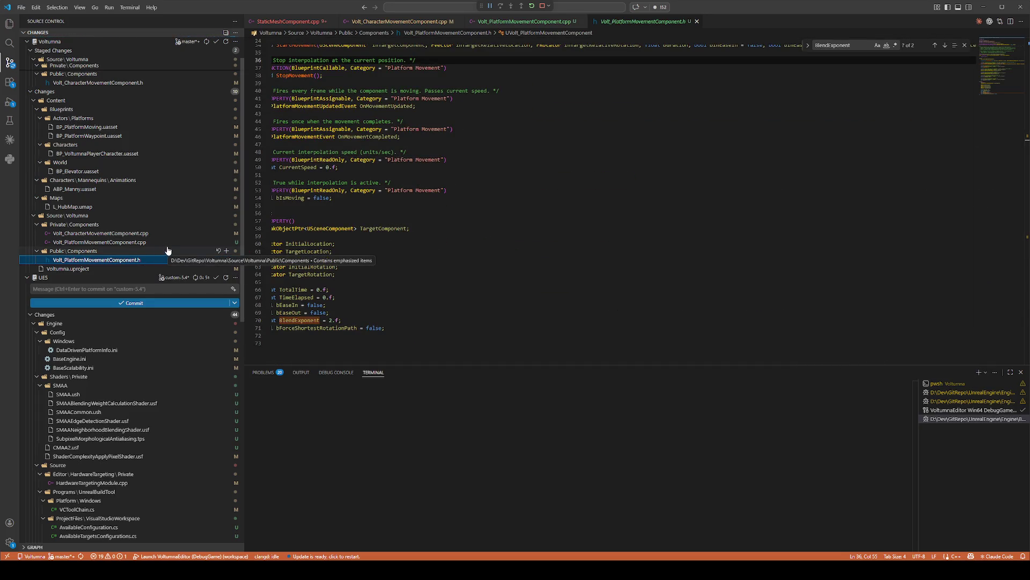
scroll(127, 209, "up", 2)
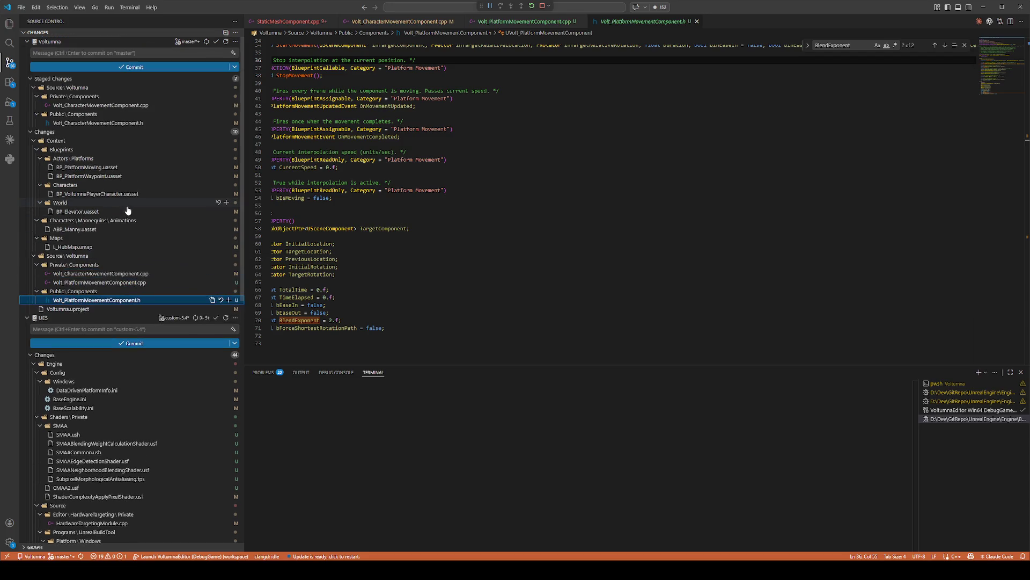
left_click(115, 283)
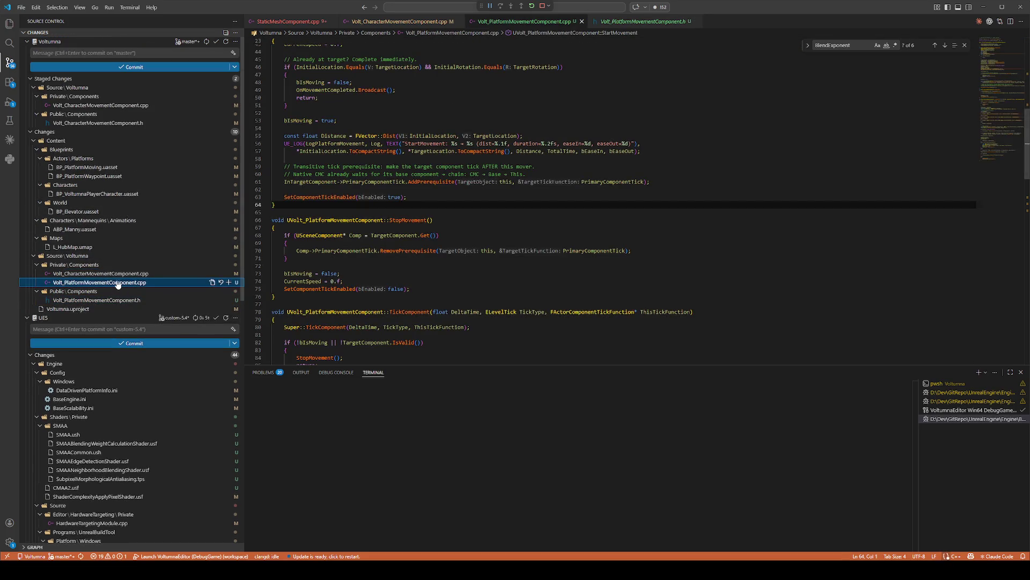
double_click(125, 283)
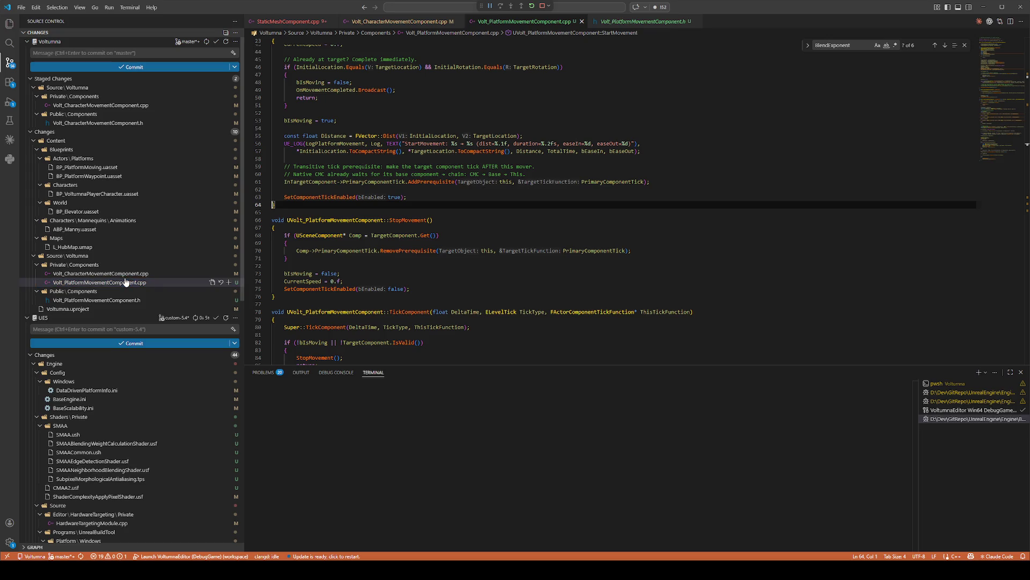
Step: Stage Volt_PlatformMovementComponent.cpp and Volt_PlatformMovementComponent.h
left_click(153, 274)
left_click(226, 284)
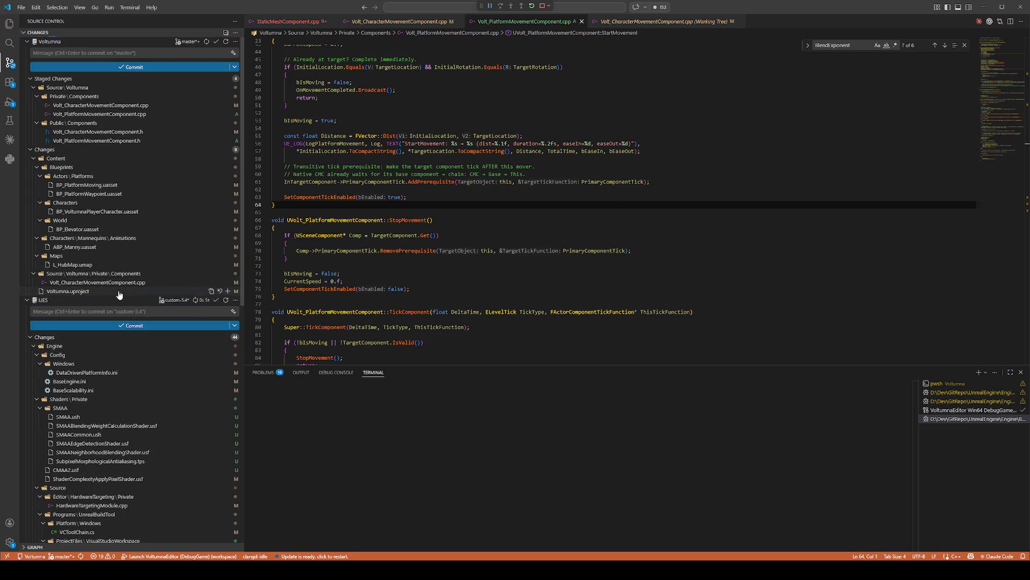
left_click(121, 292)
scroll(402, 268, "down", 15)
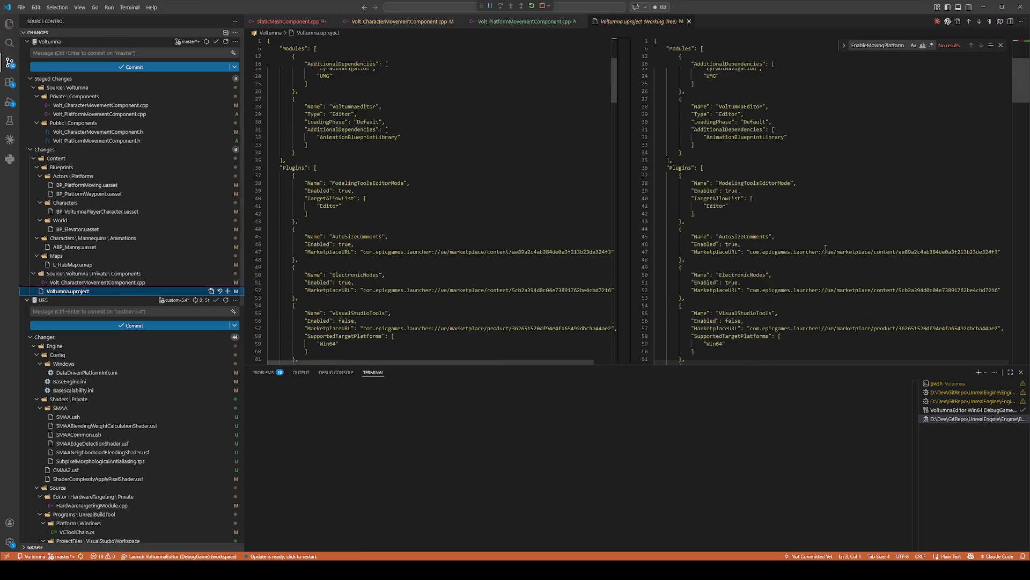
left_click(172, 283)
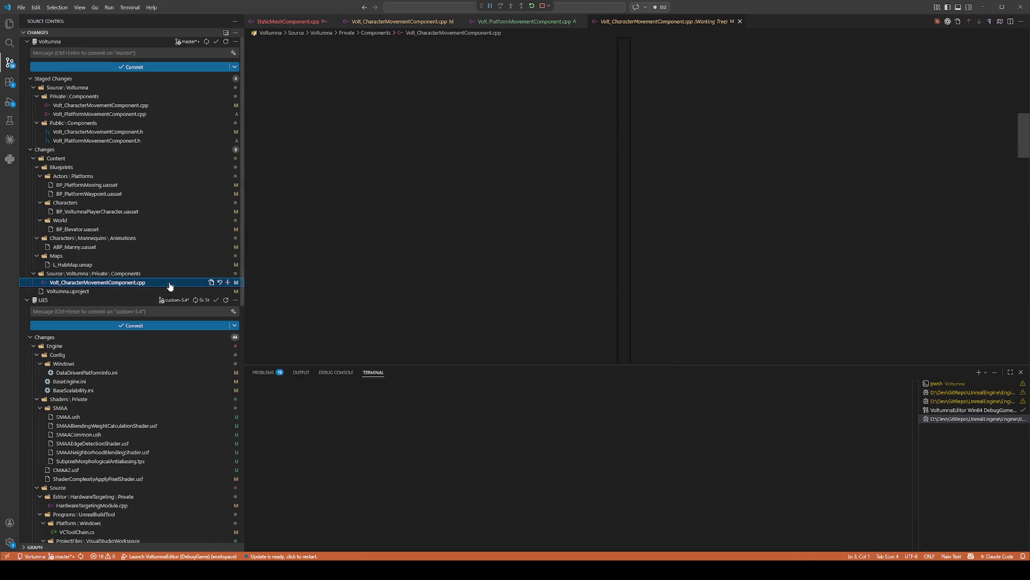
Step: Stage Volt_CharacterMovementComponent.cpp and scroll through its staged (Index) diff
left_click(227, 283)
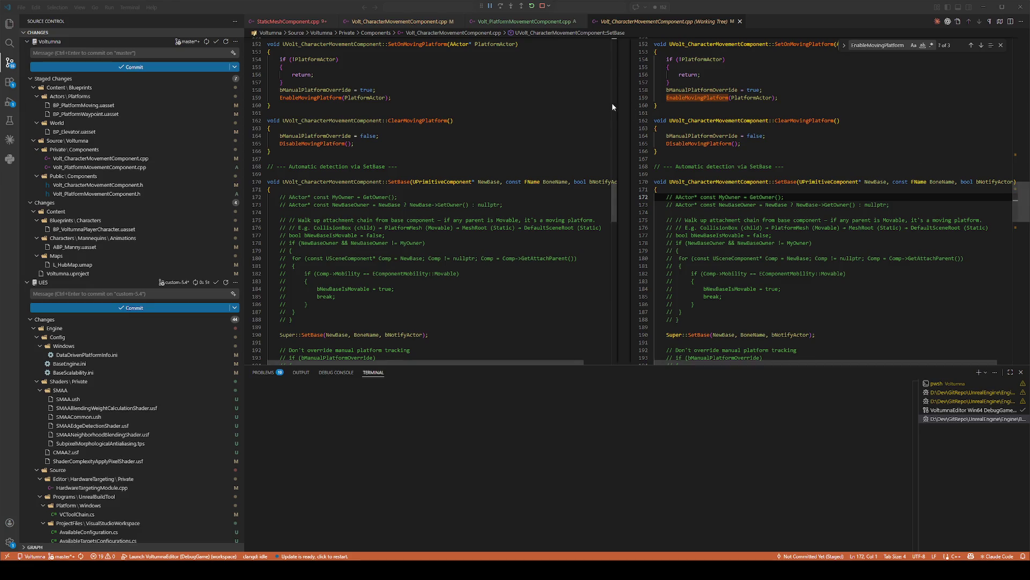
left_click(140, 160)
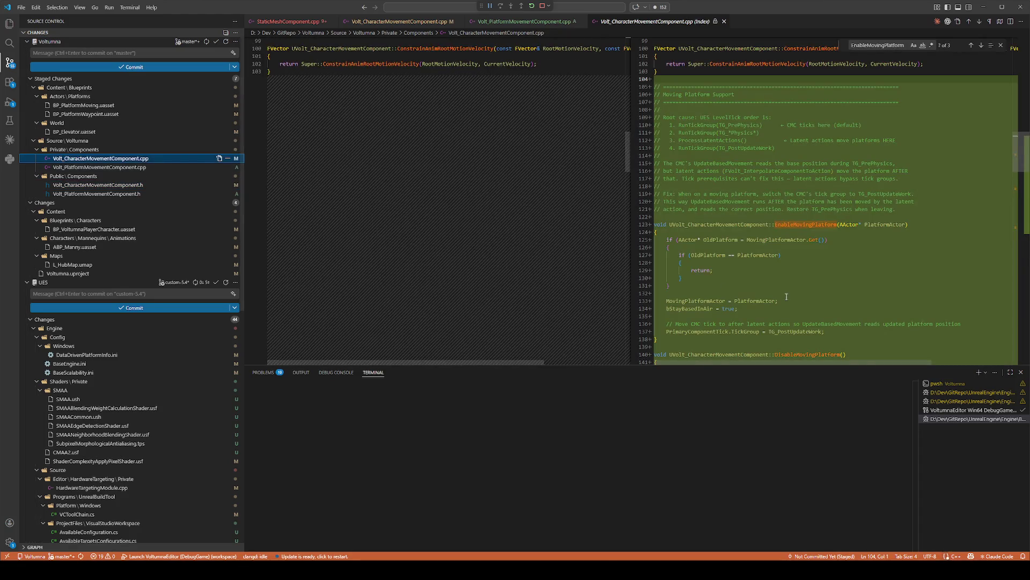
scroll(573, 206, "down", 5)
scroll(895, 283, "down", 3)
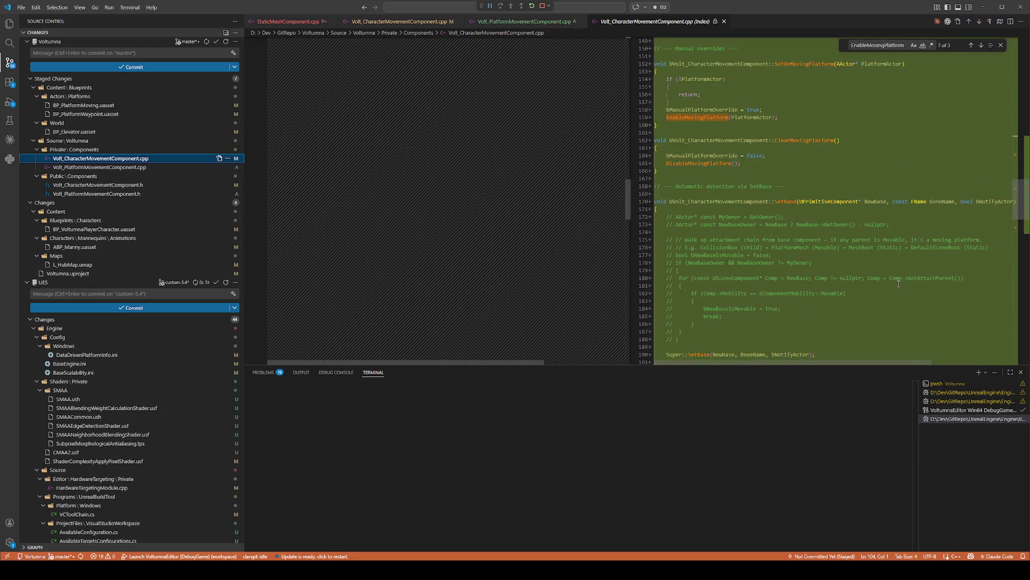
left_click(539, 22)
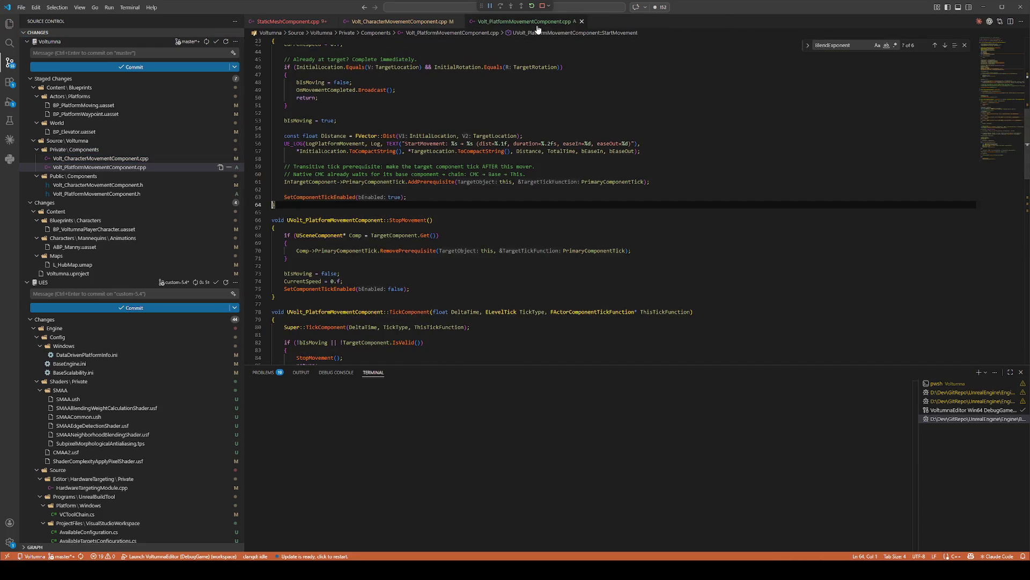
Step: Review the unstaged changes still remaining in Volt_CharacterMovementComponent.cpp
left_click(392, 23)
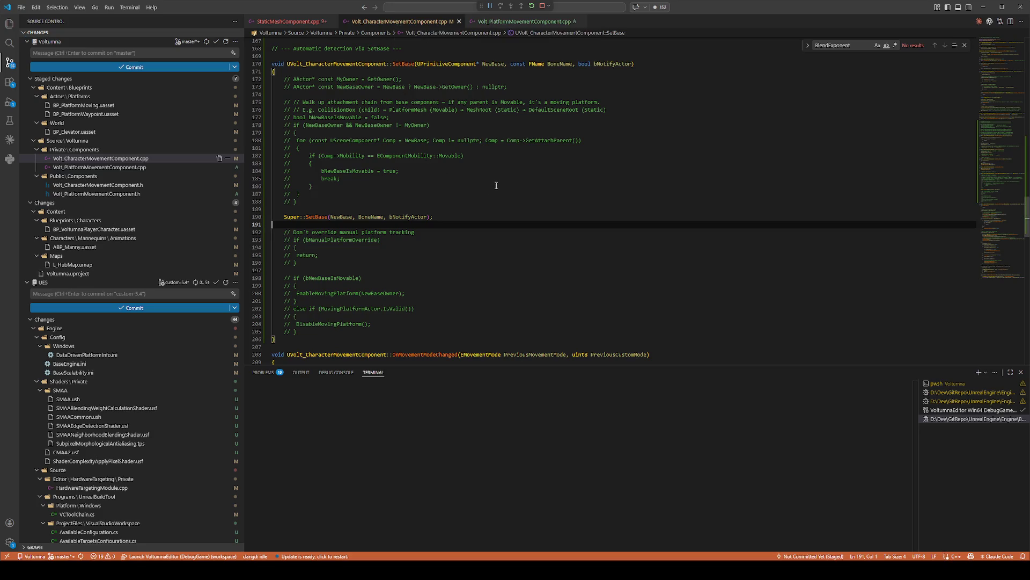
scroll(507, 199, "up", 10)
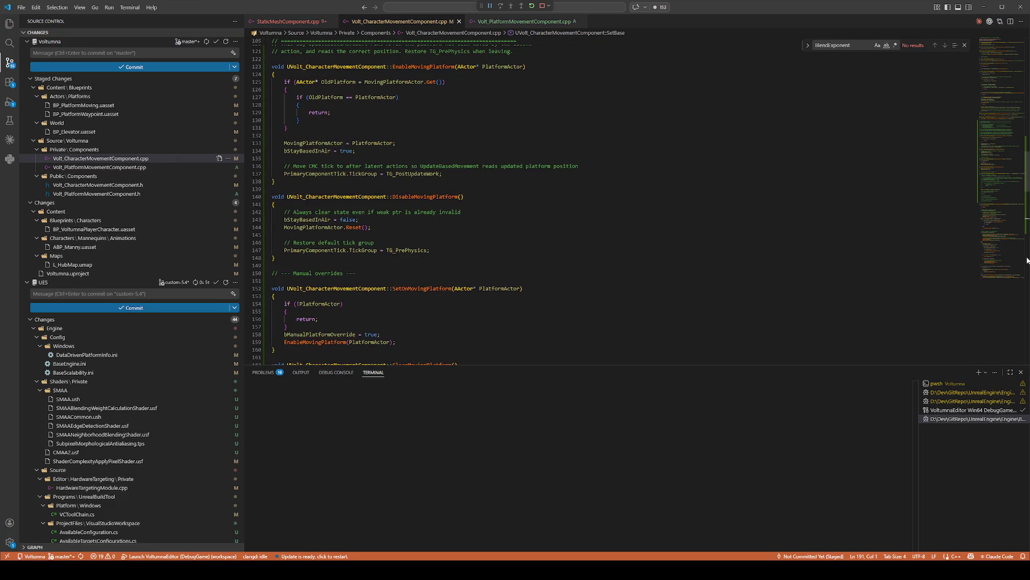
key("alt+Tab")
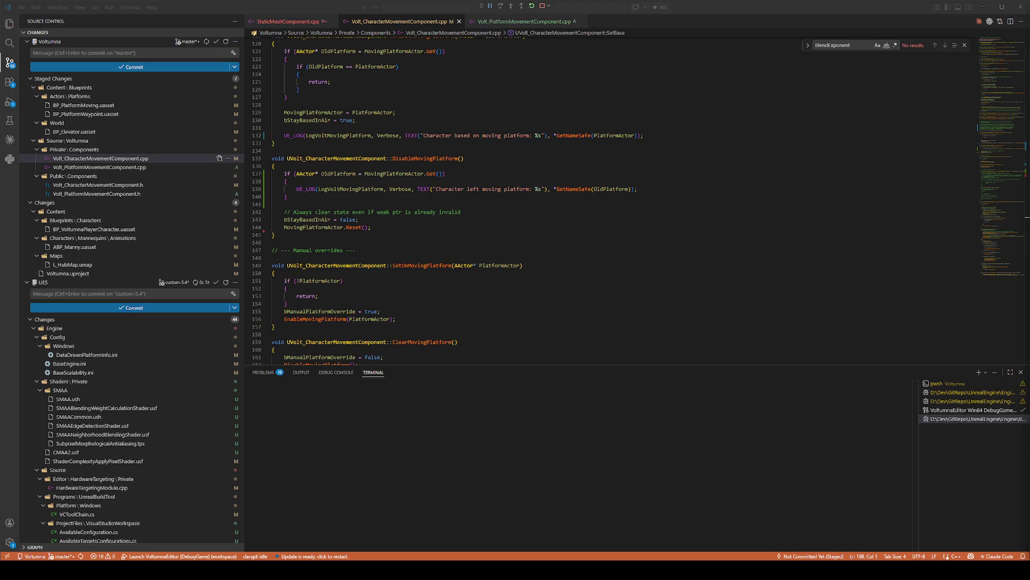
left_click(613, 234)
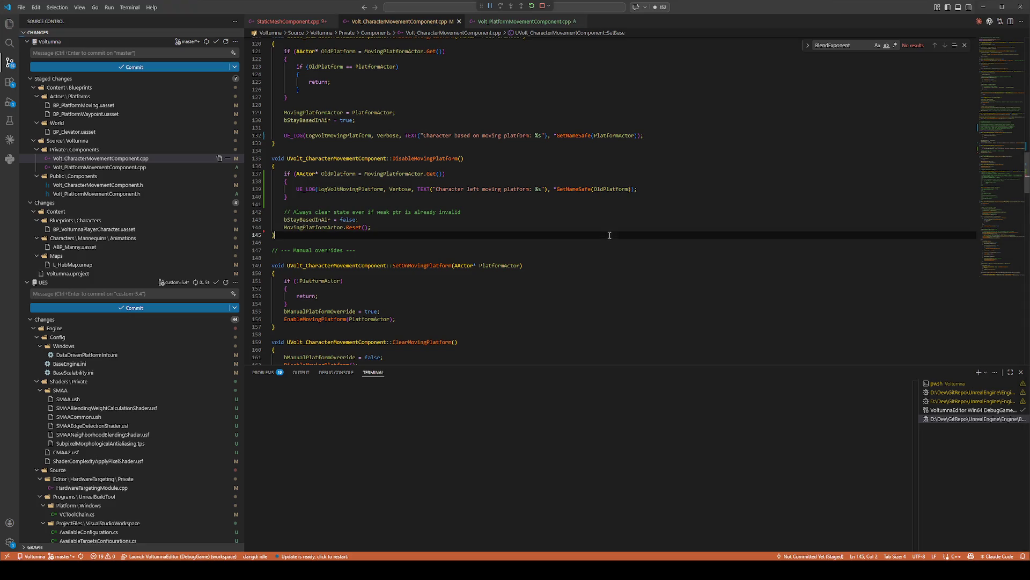
scroll(615, 236, "up", 6)
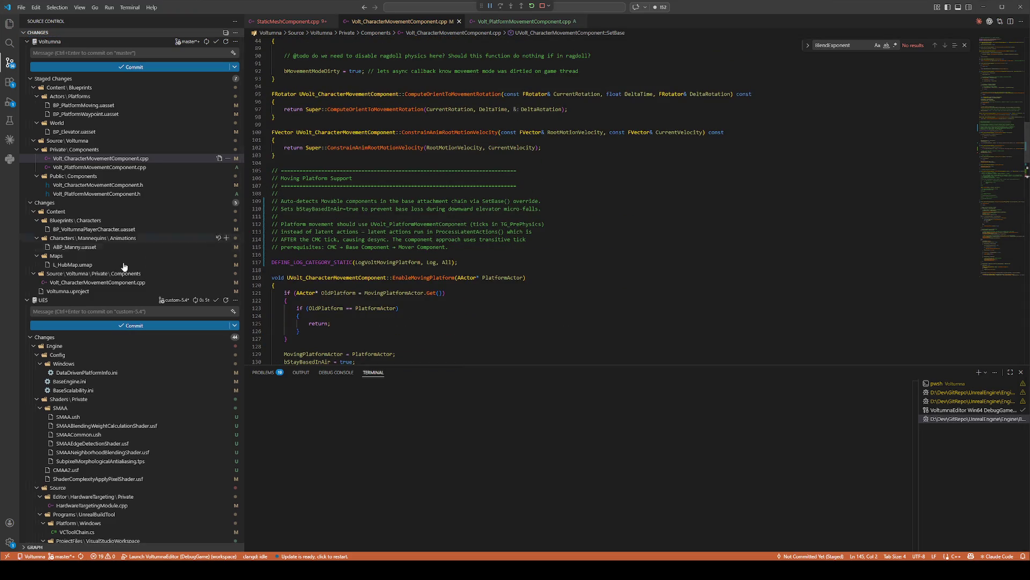
left_click(115, 284)
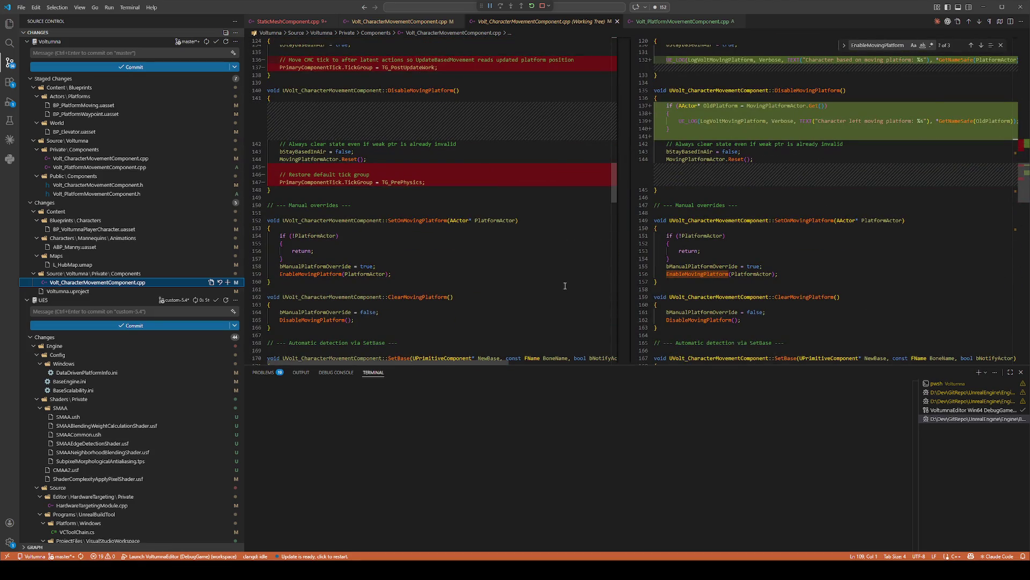
scroll(565, 284, "up", 1)
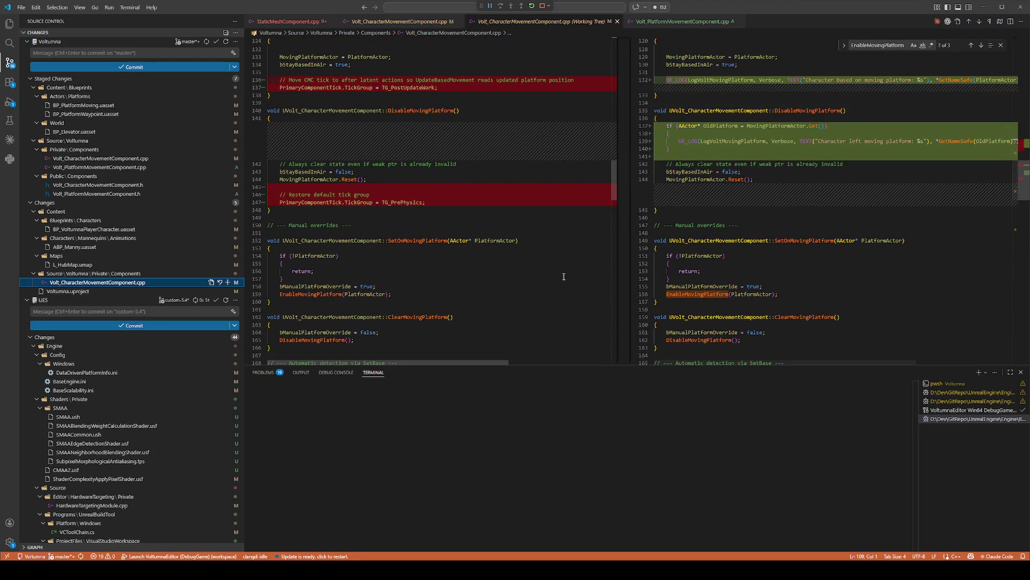
scroll(563, 276, "up", 3)
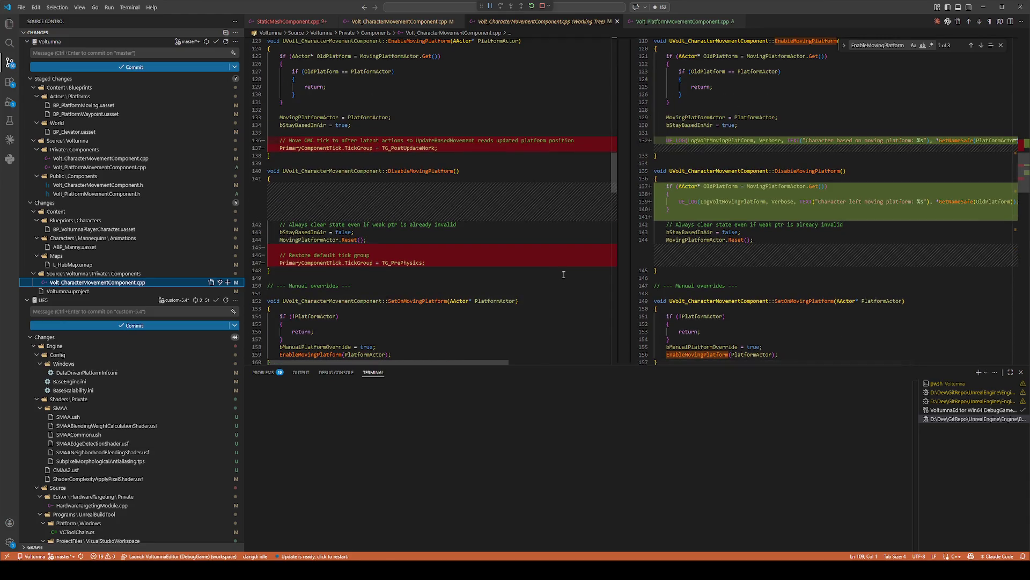
scroll(574, 272, "up", 5)
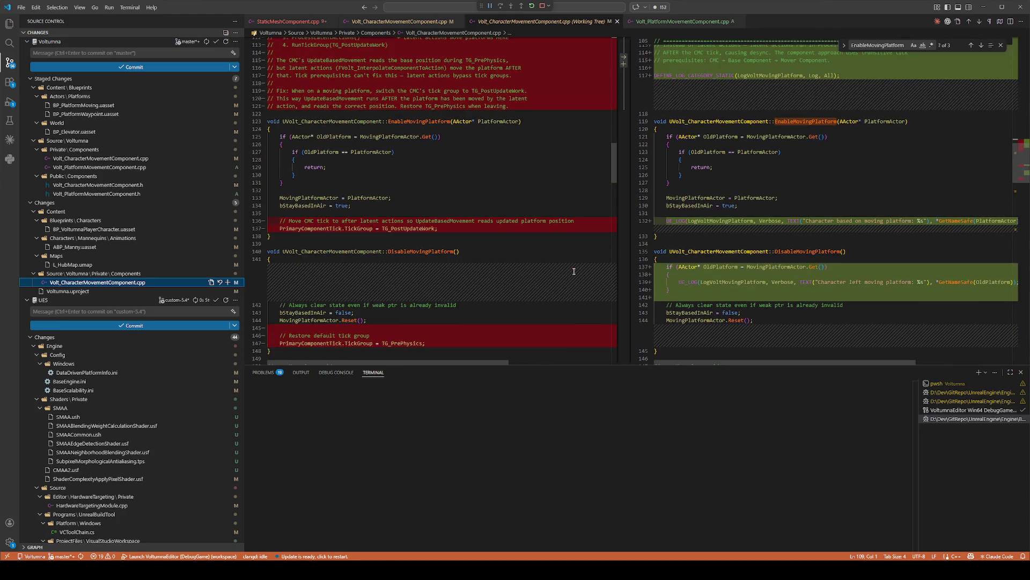
scroll(572, 267, "down", 3)
scroll(572, 267, "up", 4)
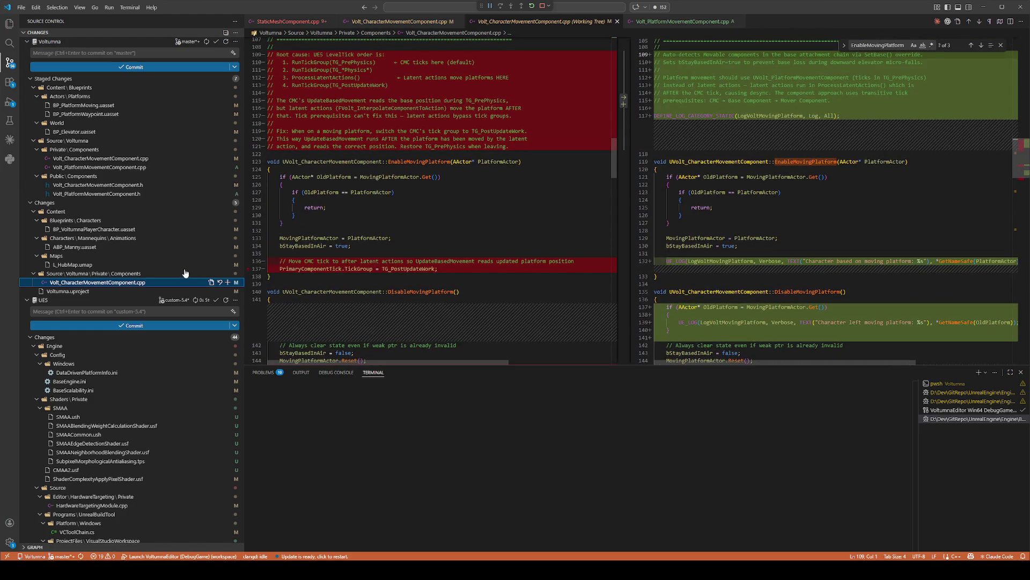
Step: Stage the remaining character movement changes, check the staged diff, and close that comparison
left_click(227, 282)
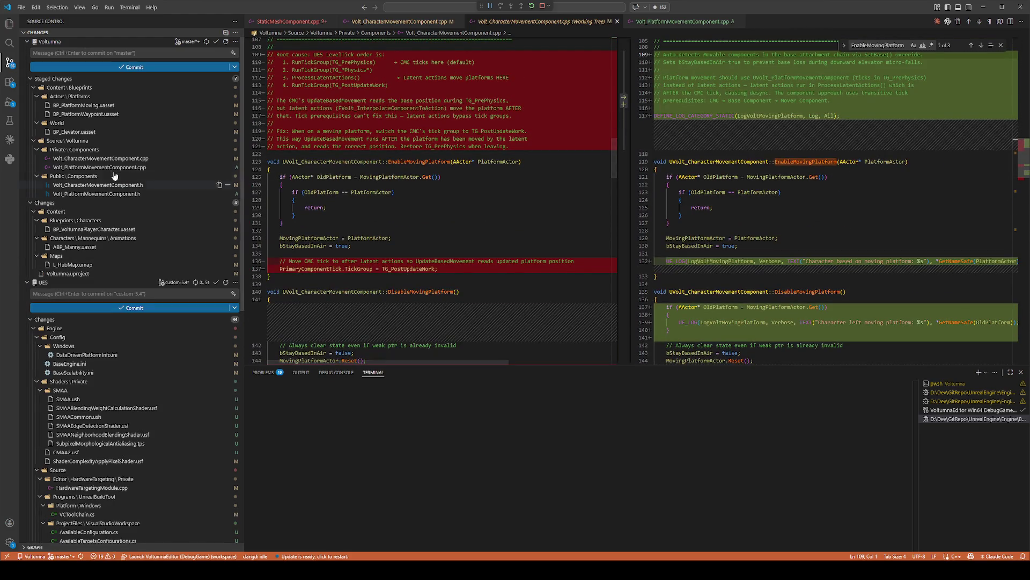
left_click(107, 158)
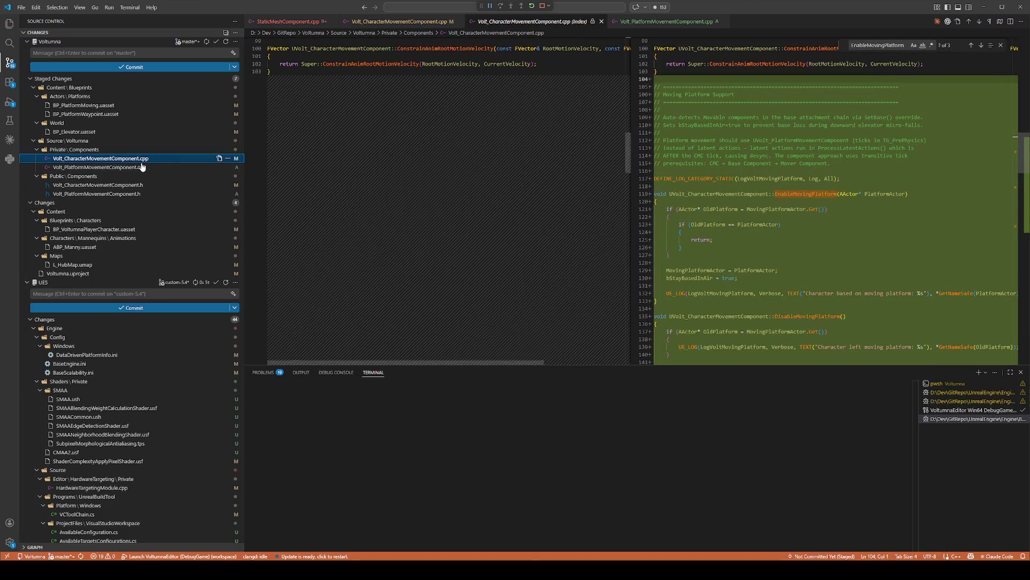
double_click(513, 22)
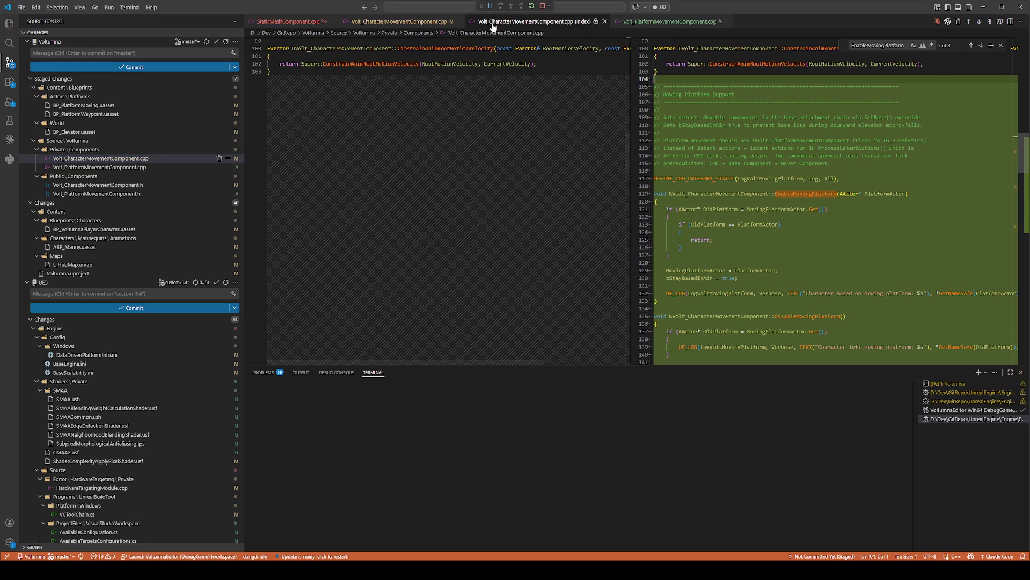
key("ctrl+w")
scroll(427, 232, "down", 20)
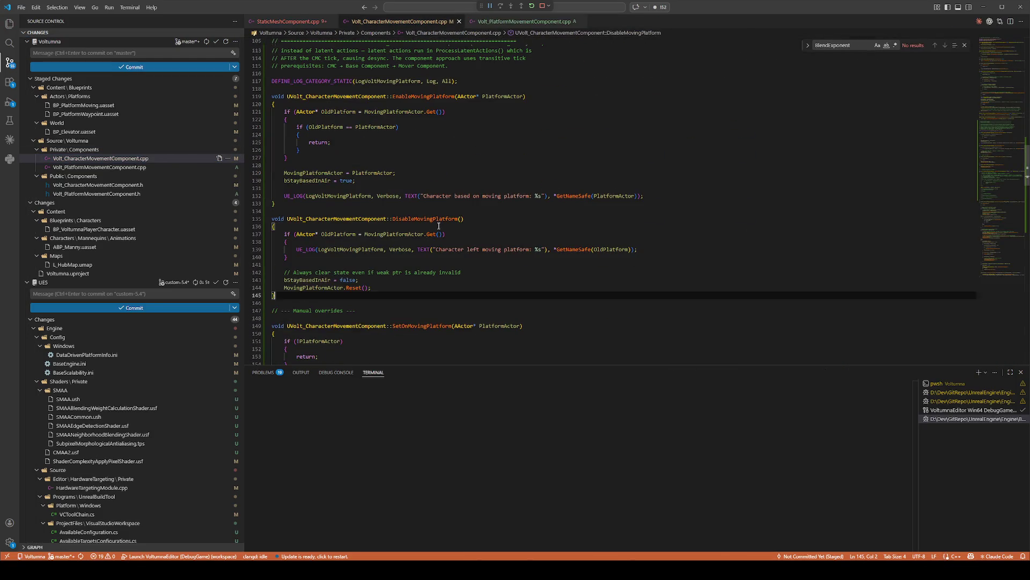
Step: Uncomment the attachment-chain loop and the MyOwner and NewBaseOwner lines in SetBase
left_click_drag(303, 204, 272, 99)
key("ctrl+slash")
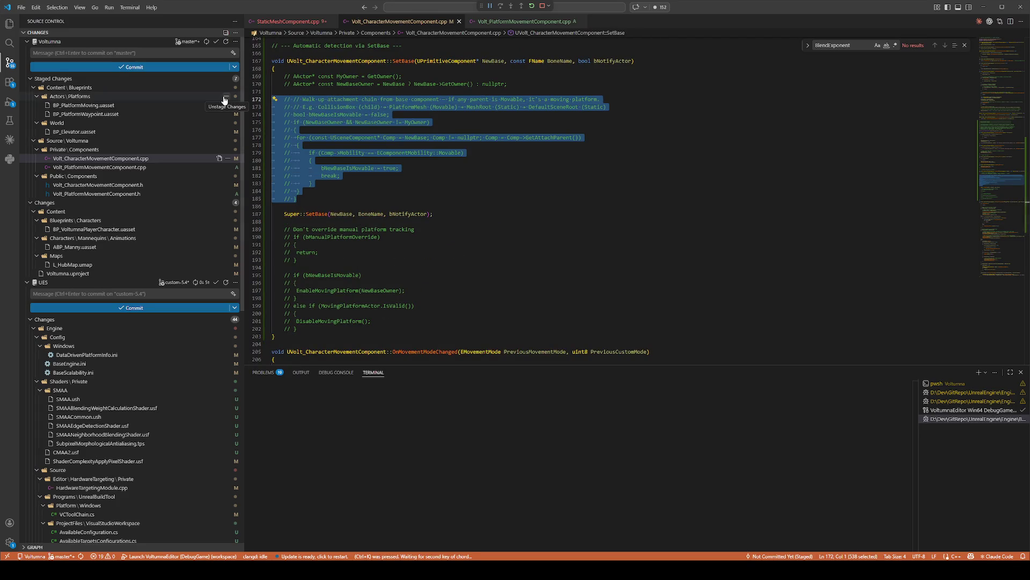
left_click_drag(512, 84, 268, 77)
key("ctrl+slash")
left_click(299, 148)
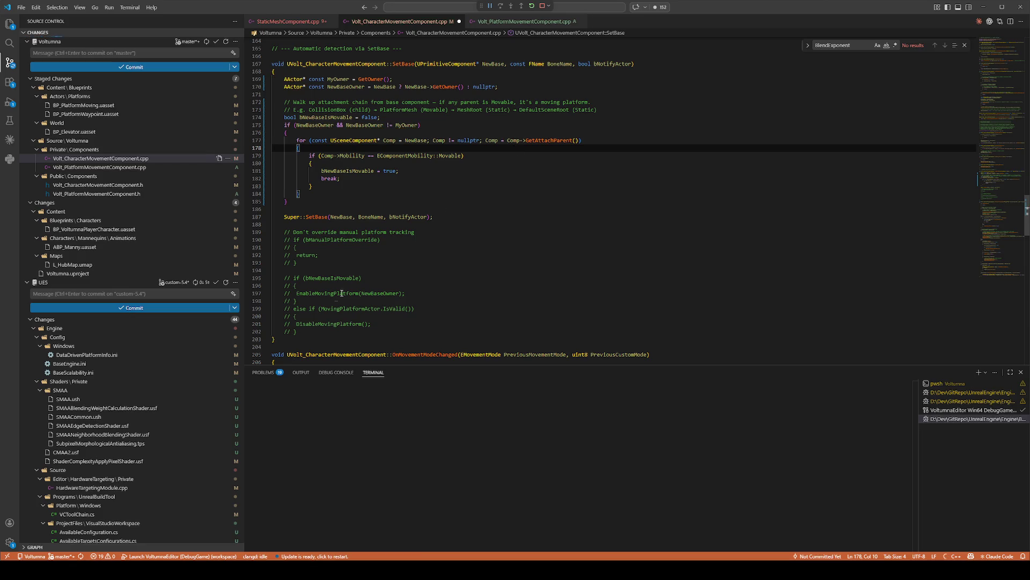
Step: Uncomment the manual-override check and moving-platform enable/disable branch (lines 190–202)
mouse_move(298, 331)
left_mouse_down()
mouse_move(279, 239)
mouse_move(252, 234)
left_mouse_up()
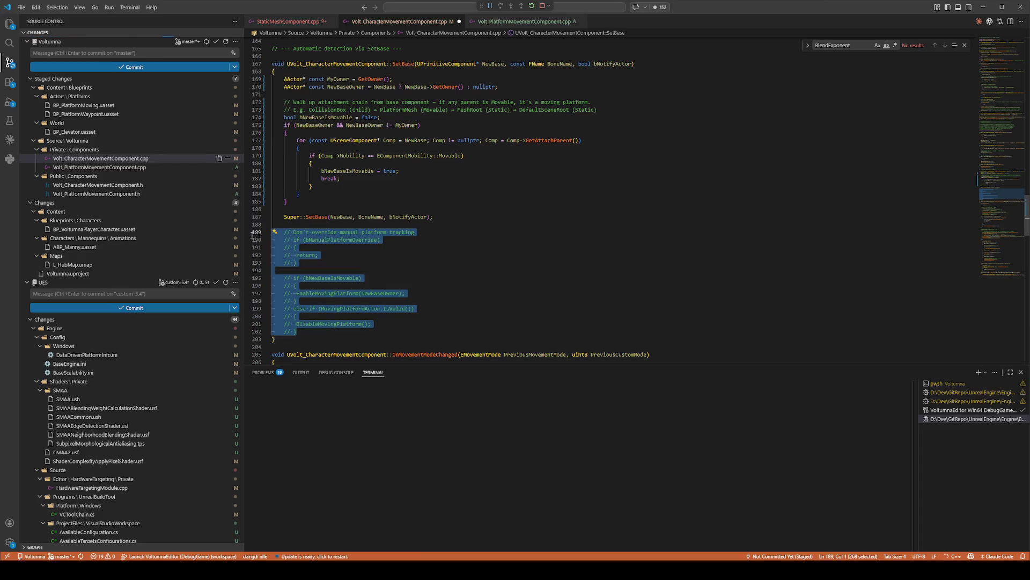
left_click(297, 301)
mouse_move(303, 333)
left_mouse_down()
mouse_move(284, 263)
mouse_move(252, 241)
left_mouse_up()
key("ctrl+slash")
left_click(420, 278)
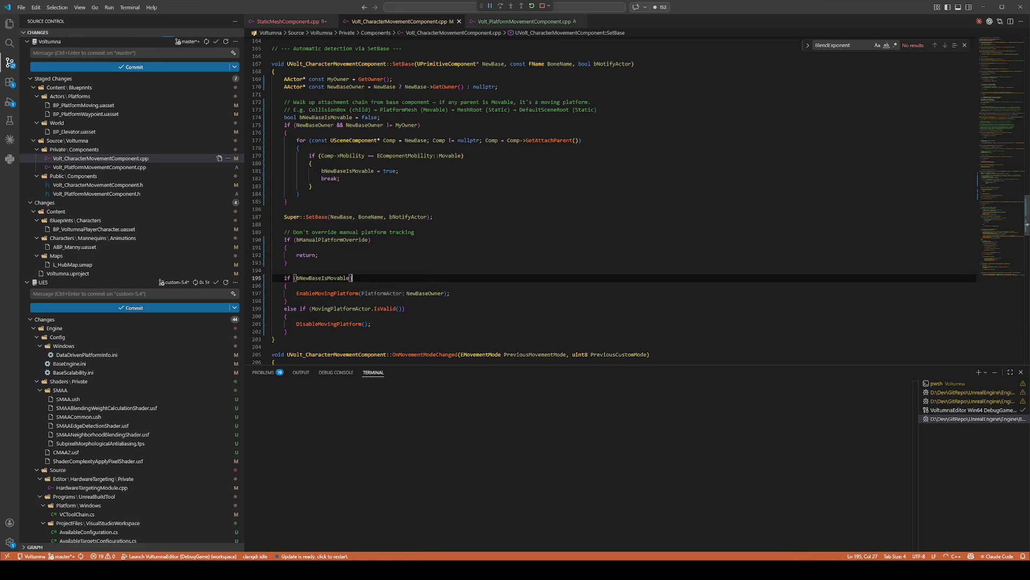
key("alt+Tab")
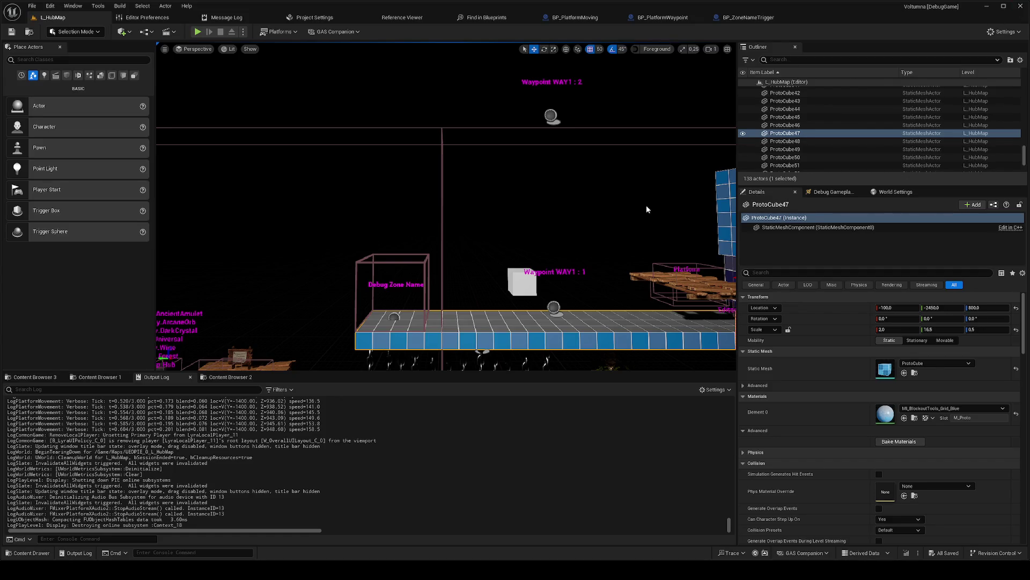
key("alt+Tab")
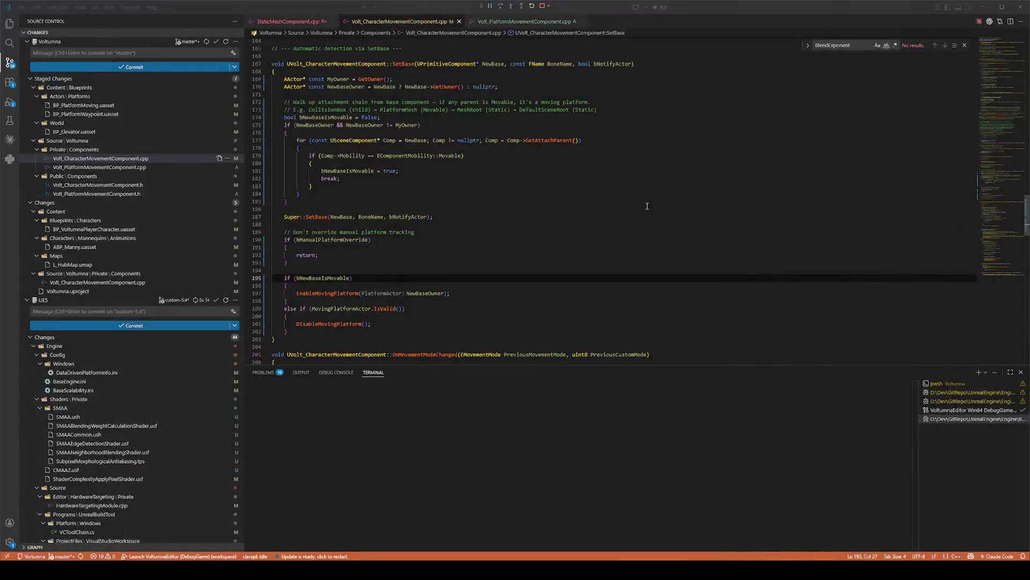
Step: Check the character movement file's working-tree diff and stage its changes
left_click(543, 228)
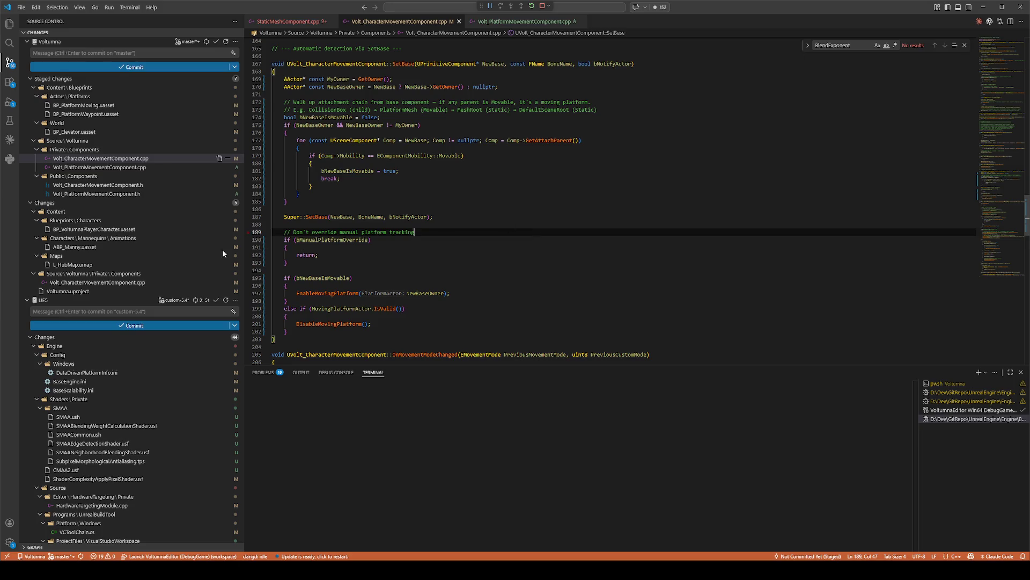
scroll(222, 253, "down", 2)
left_click(143, 242)
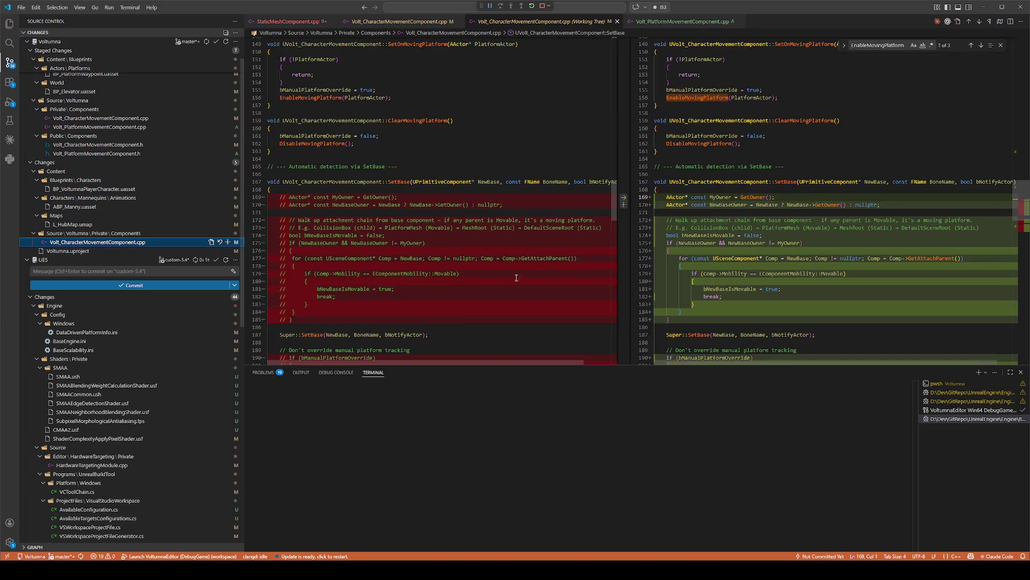
scroll(517, 278, "down", 2)
scroll(718, 270, "down", 2)
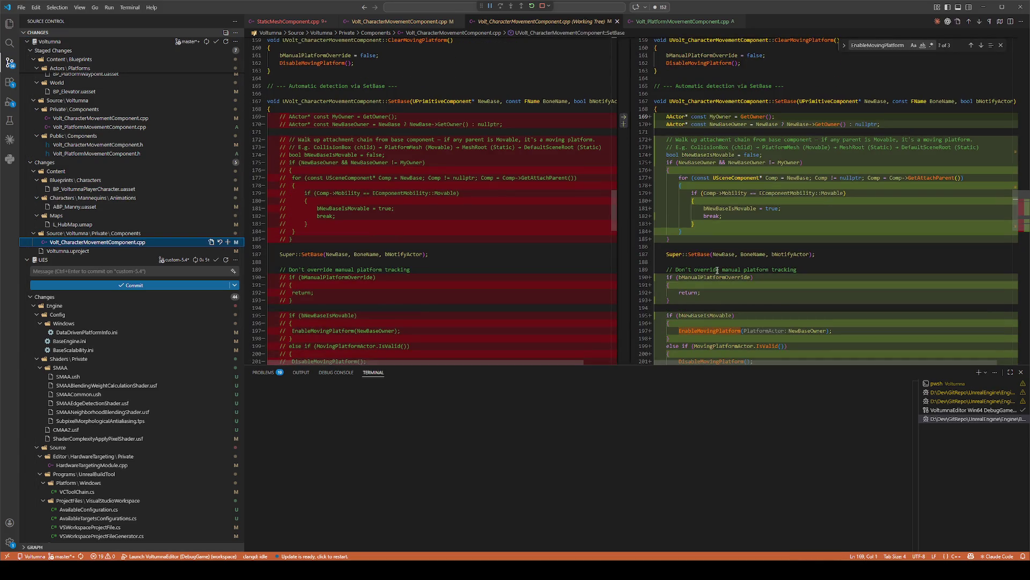
scroll(718, 270, "down", 3)
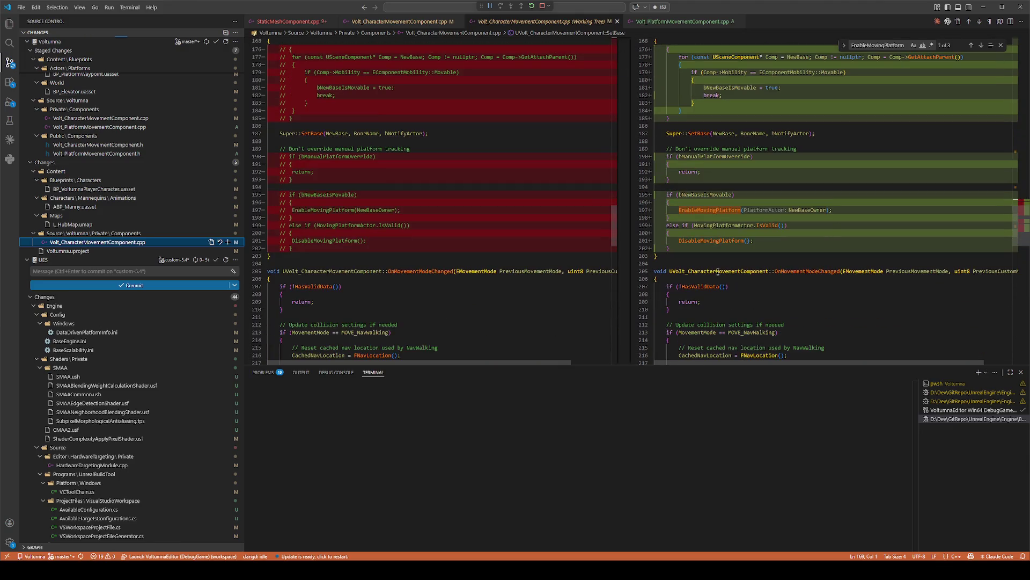
left_click(227, 242)
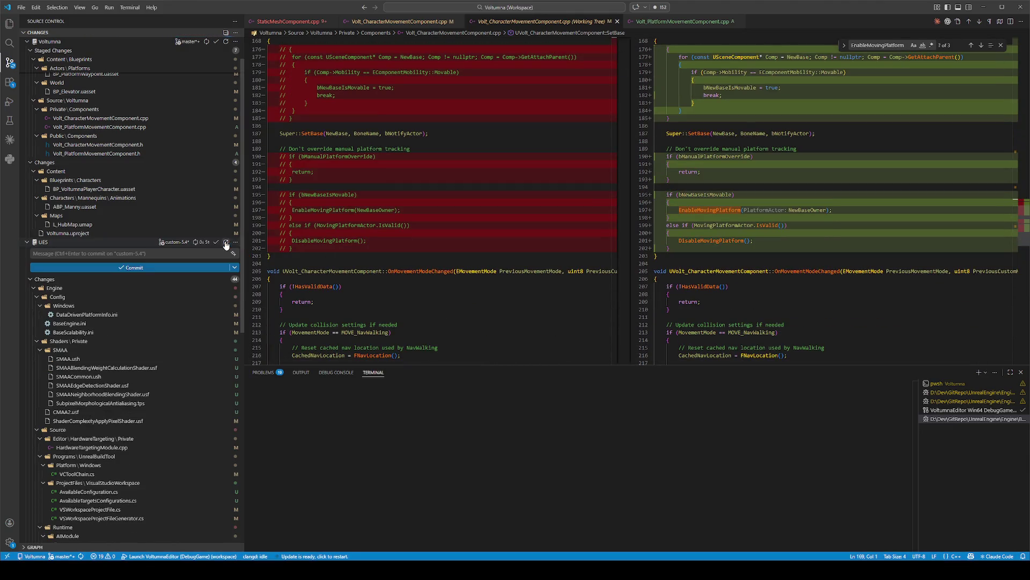
Step: Review the staged character movement diff and launch the editor build with F5
left_click(138, 127)
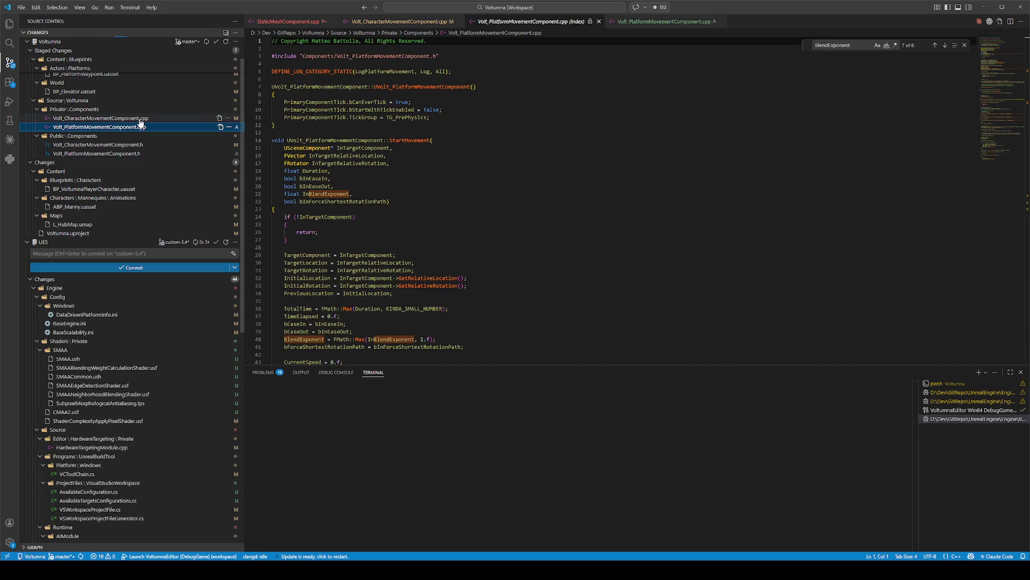
left_click(140, 118)
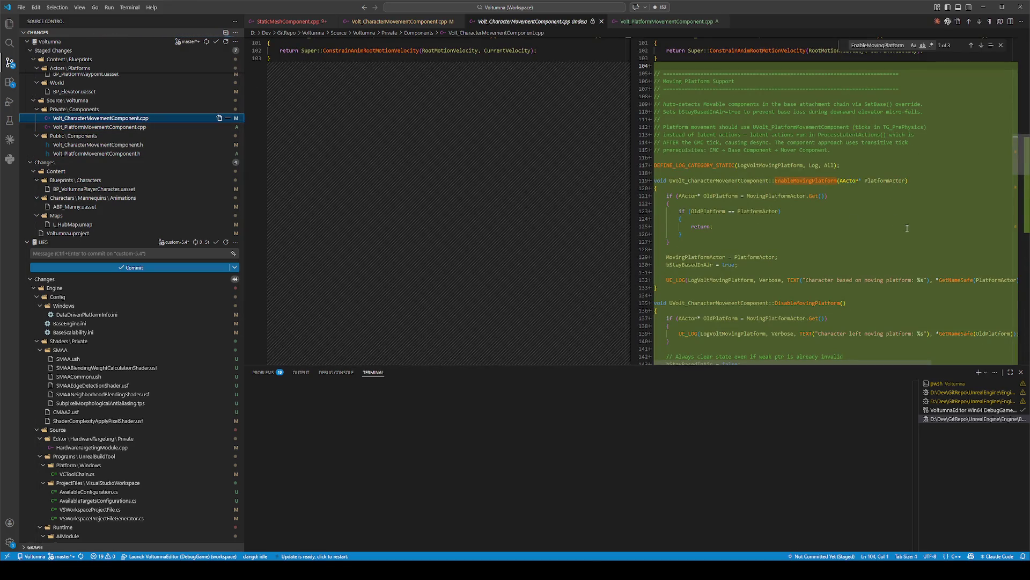
scroll(907, 228, "down", 5)
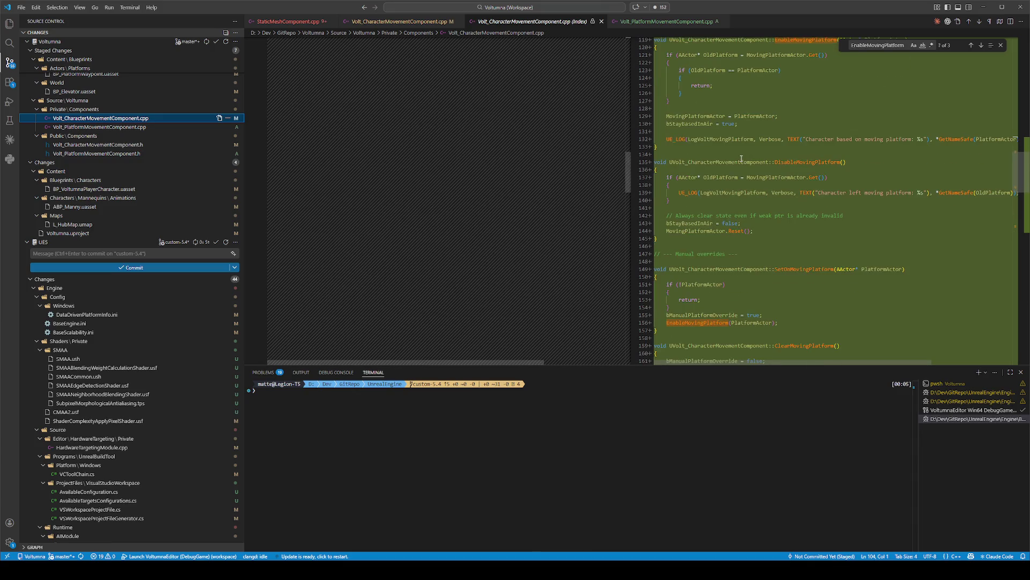
scroll(824, 173, "down", 2)
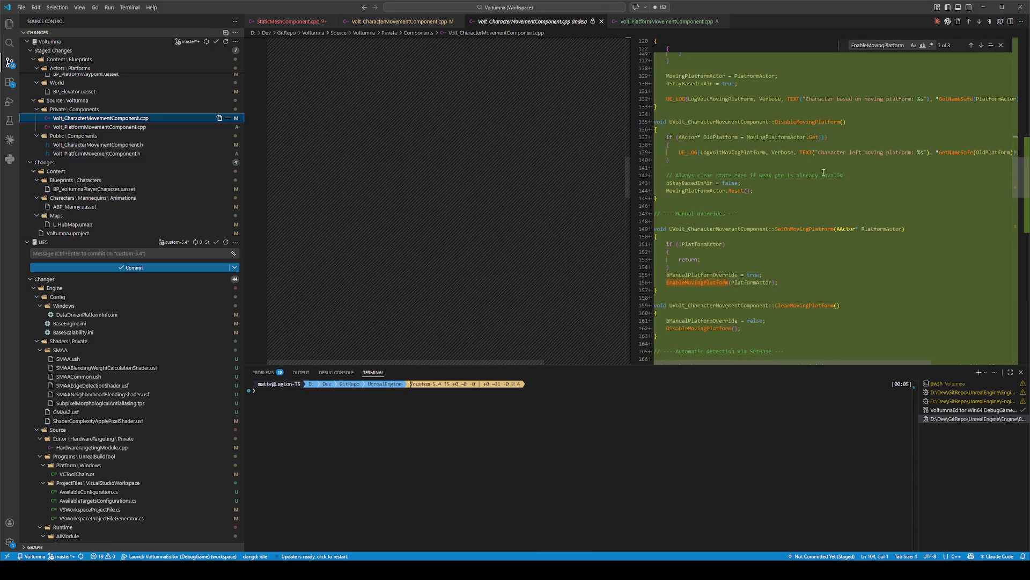
scroll(824, 172, "down", 3)
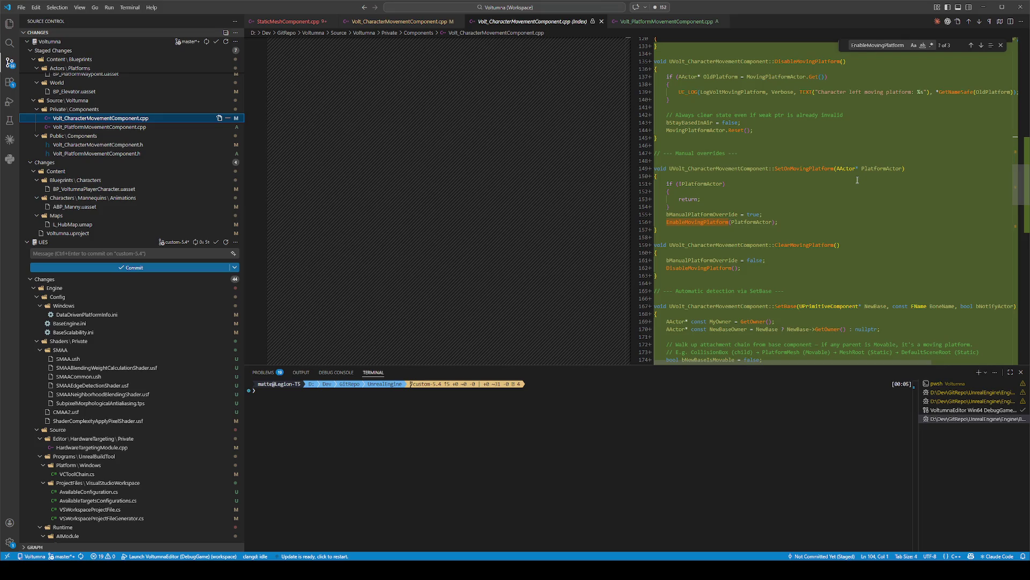
scroll(858, 180, "down", 7)
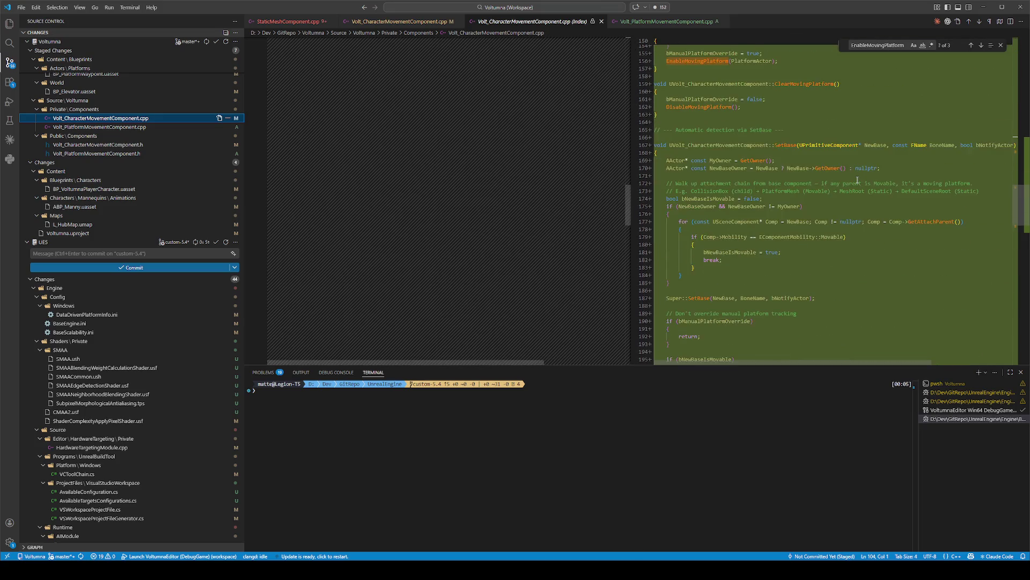
scroll(859, 182, "up", 10)
scroll(859, 181, "up", 6)
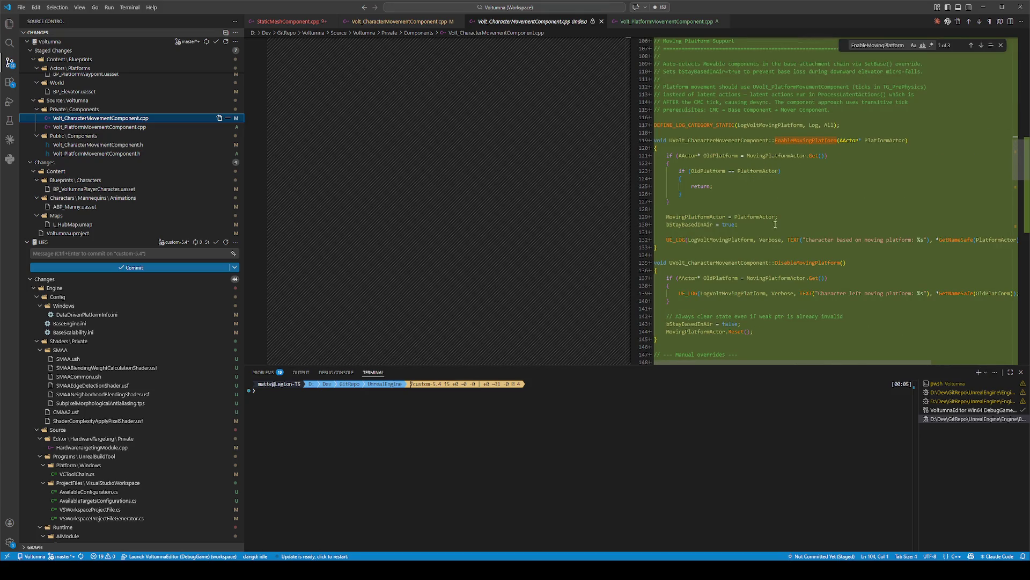
scroll(887, 309, "down", 2)
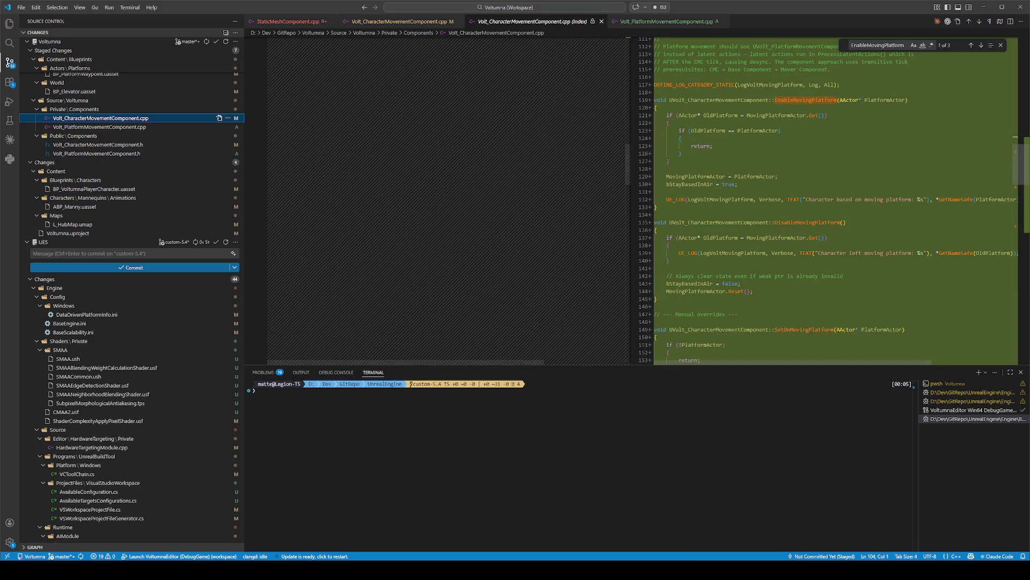
key("F5")
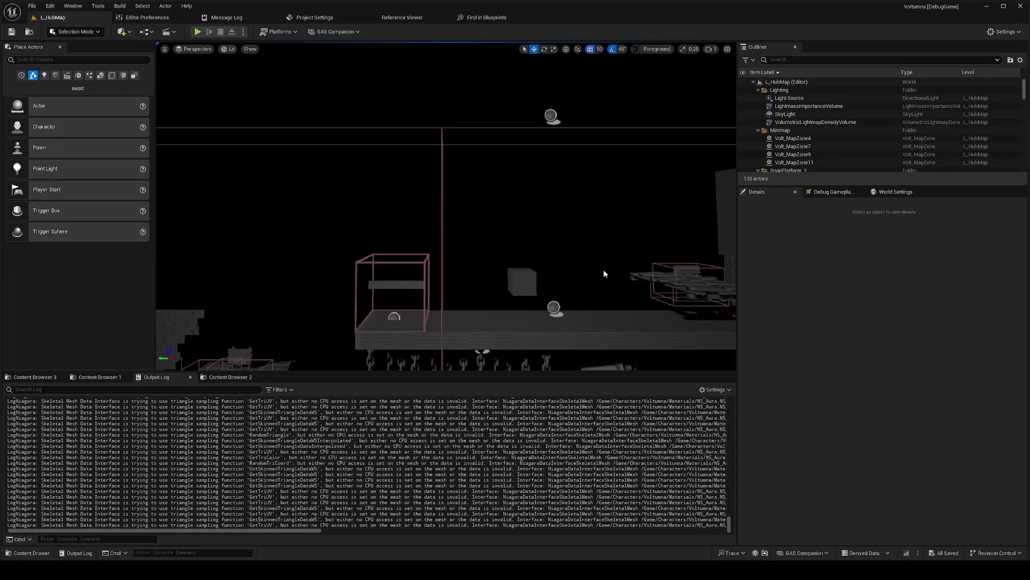
Step: Select BP_PlatformMoving, start Play In Editor, and ride the elevator up the shaft
left_click(656, 272)
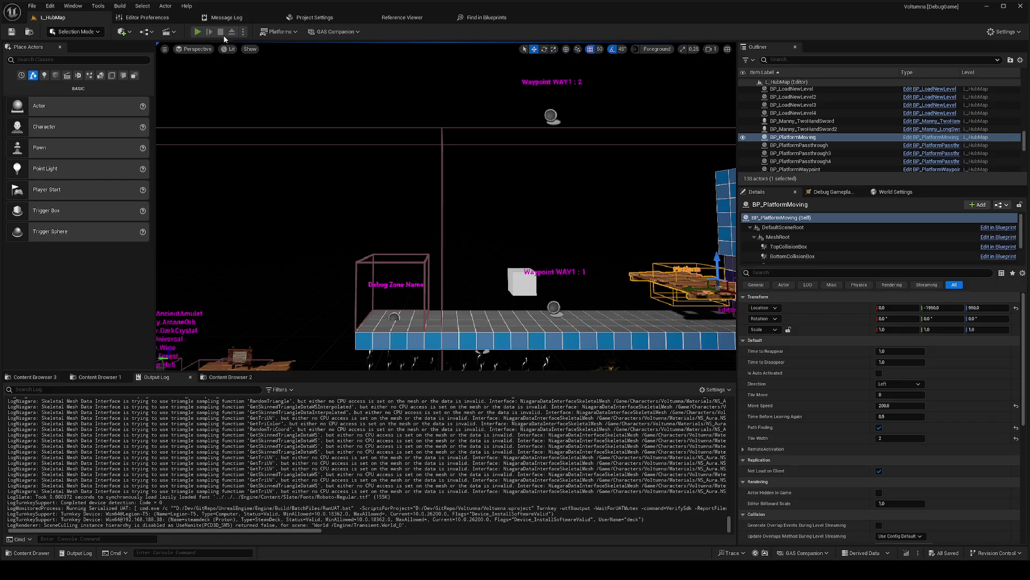
key("alt+p")
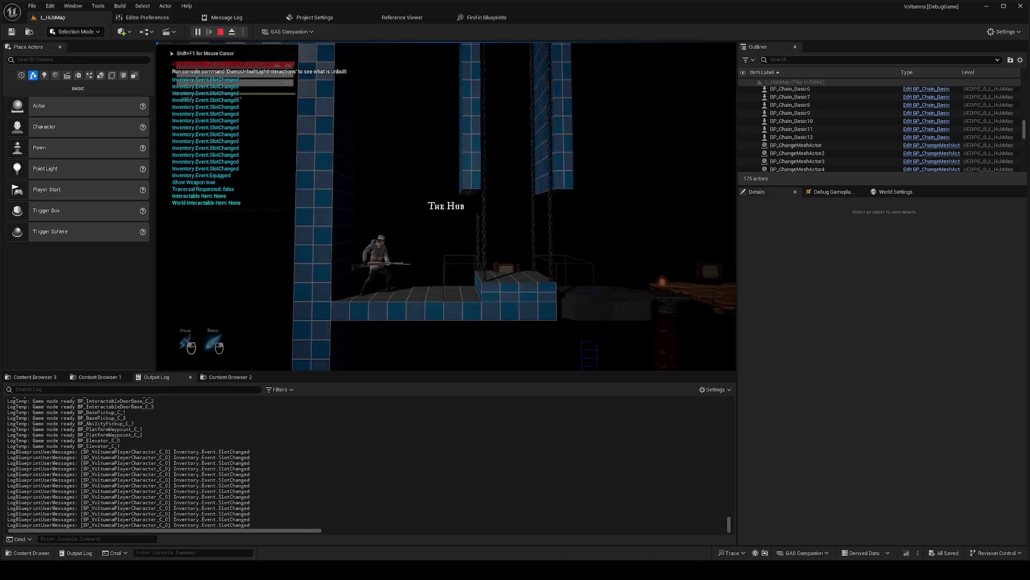
key("e")
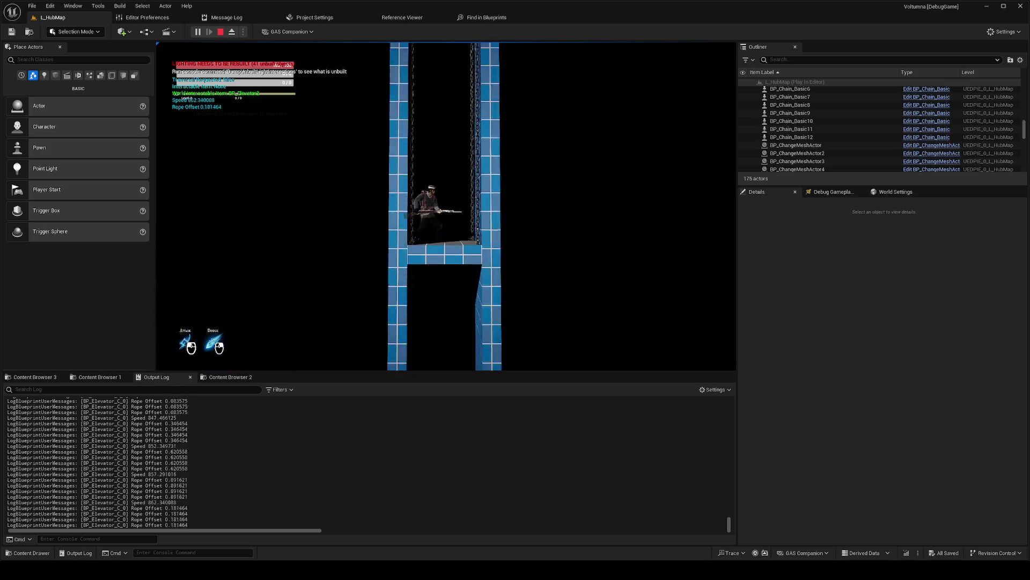
key("alt+Tab")
key("alt+Tab")
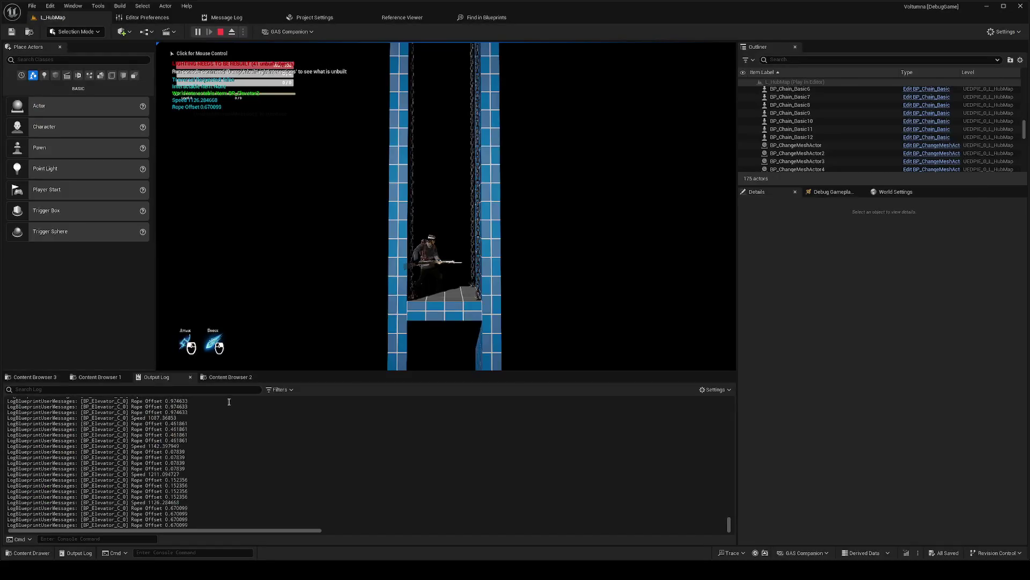
left_click(365, 301)
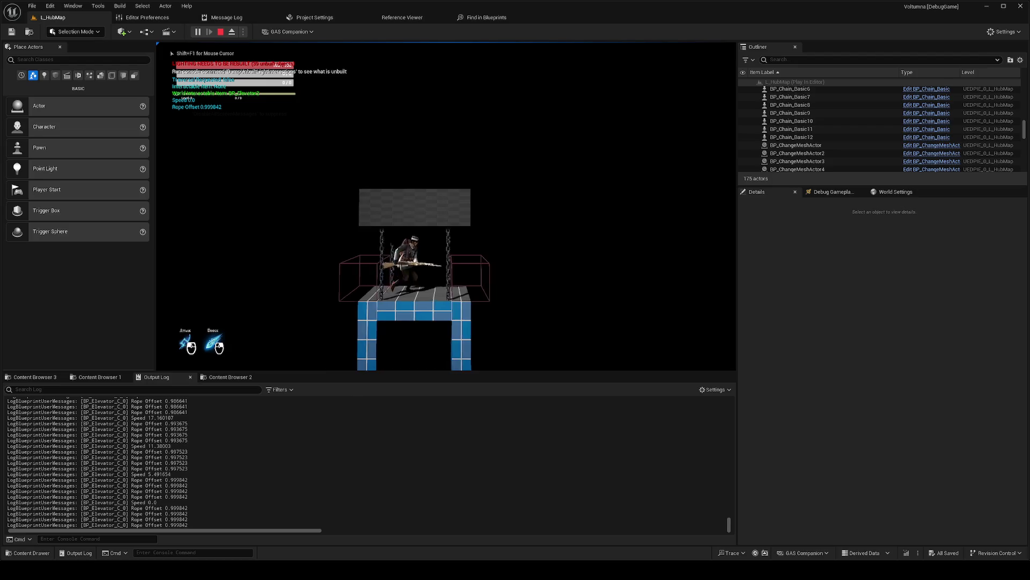
Step: Walk and jump the character across the wooden platforms toward the Test Zone
key("d")
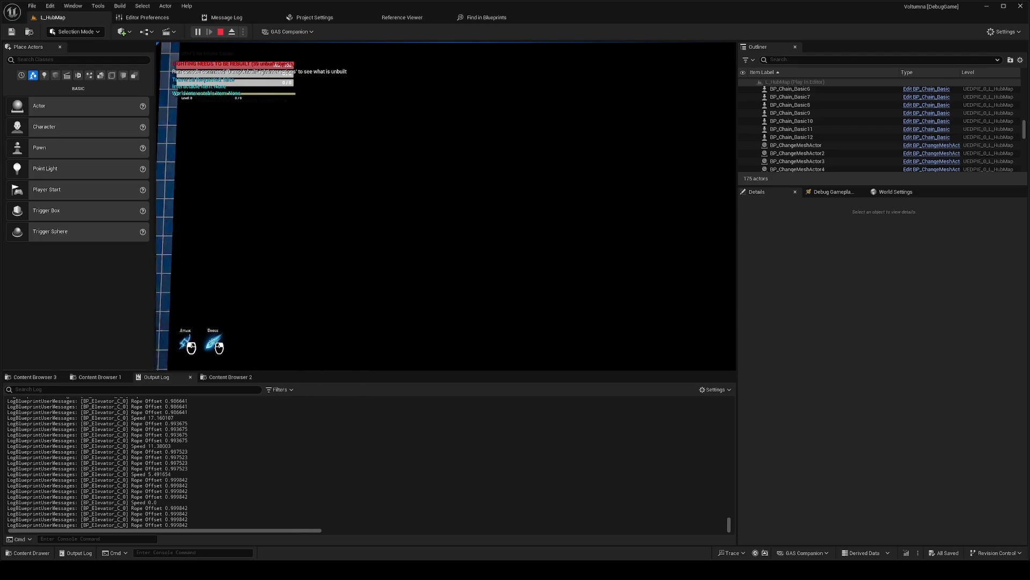
key("a")
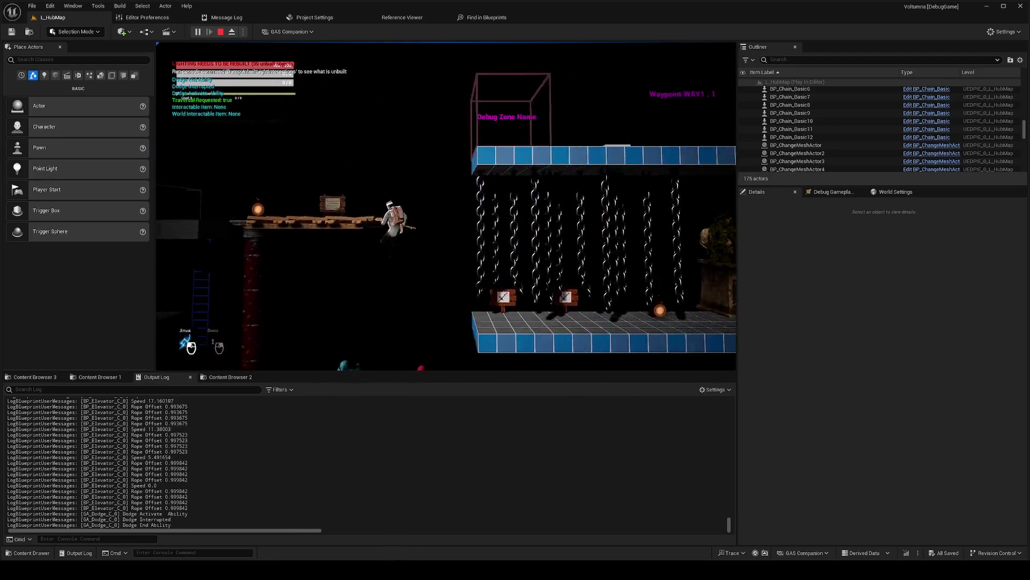
key("d")
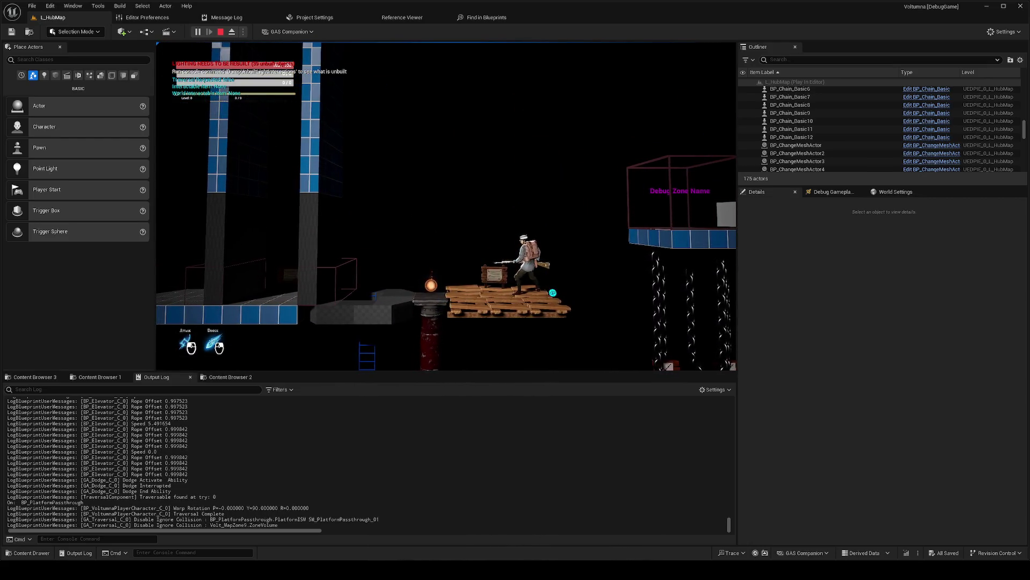
key("d")
key("space")
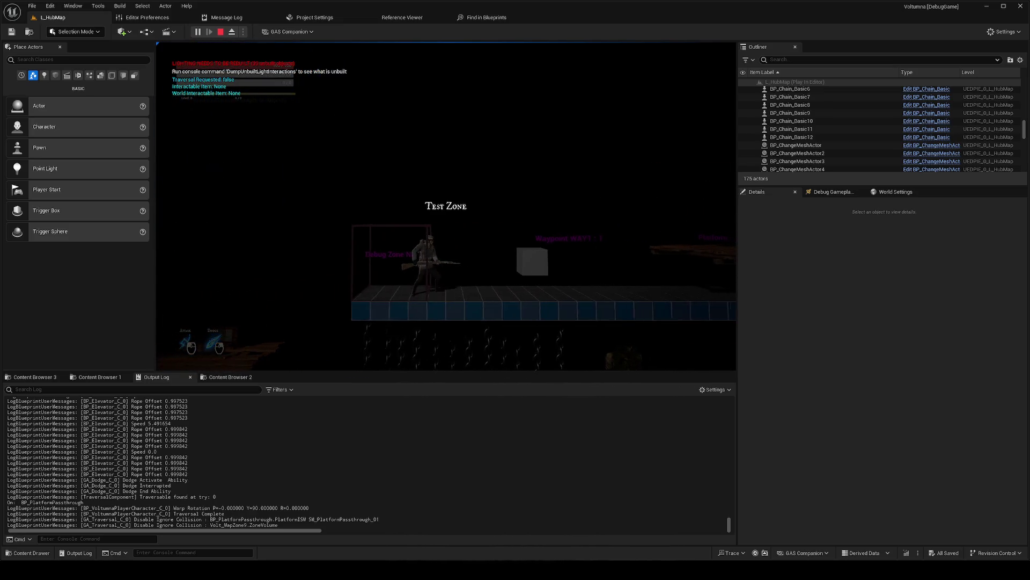
key("alt+Tab")
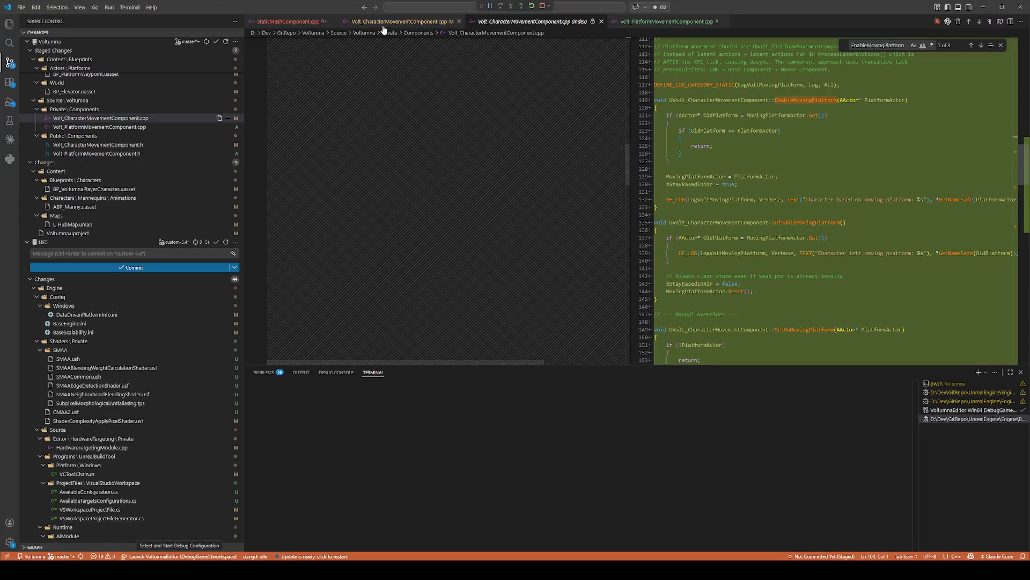
Step: Find EnableMovingPlatform in the working .cpp and set breakpoints at lines 129 and 139
left_click(387, 21)
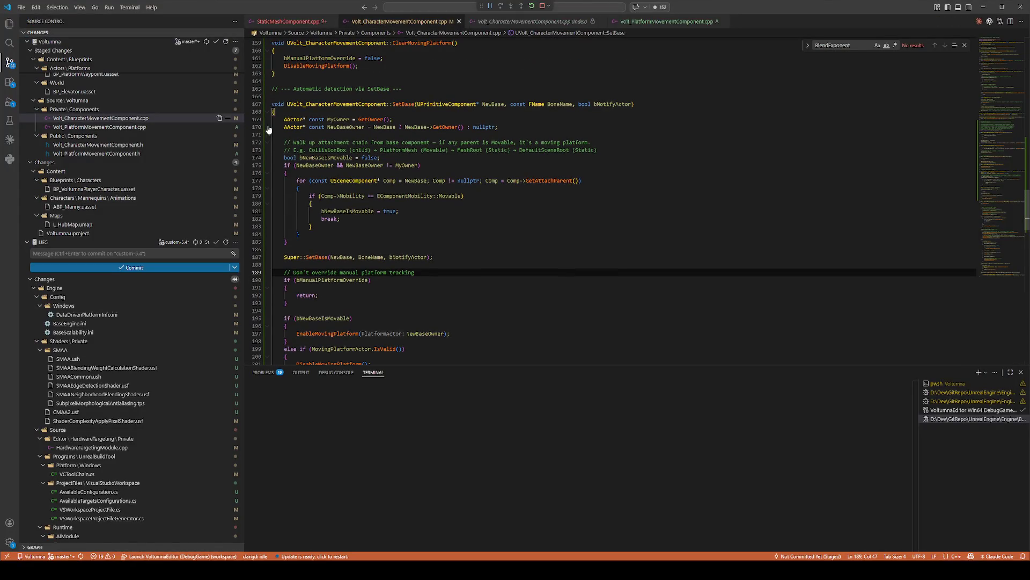
key("alt+Tab")
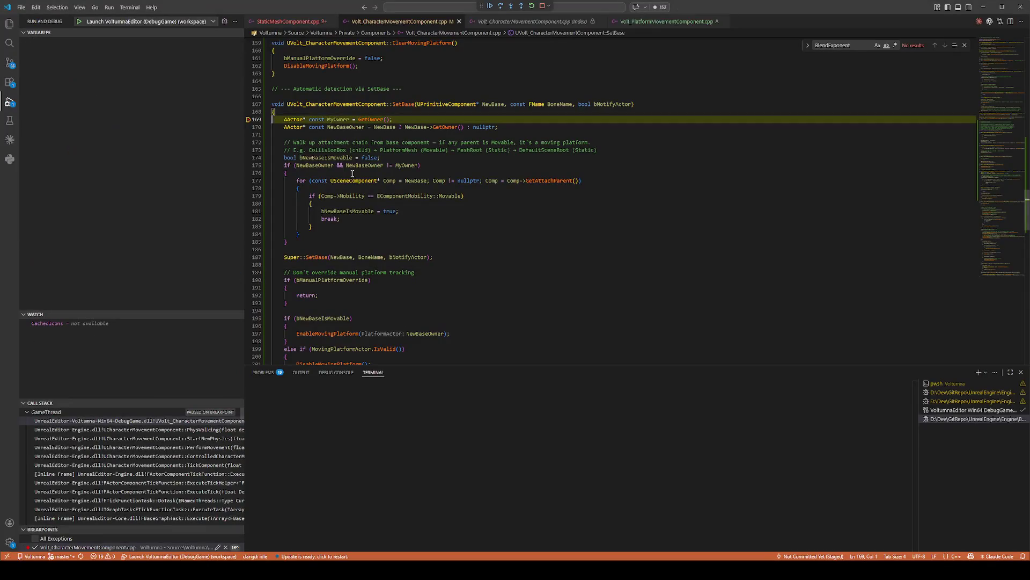
scroll(280, 220, "down", 1)
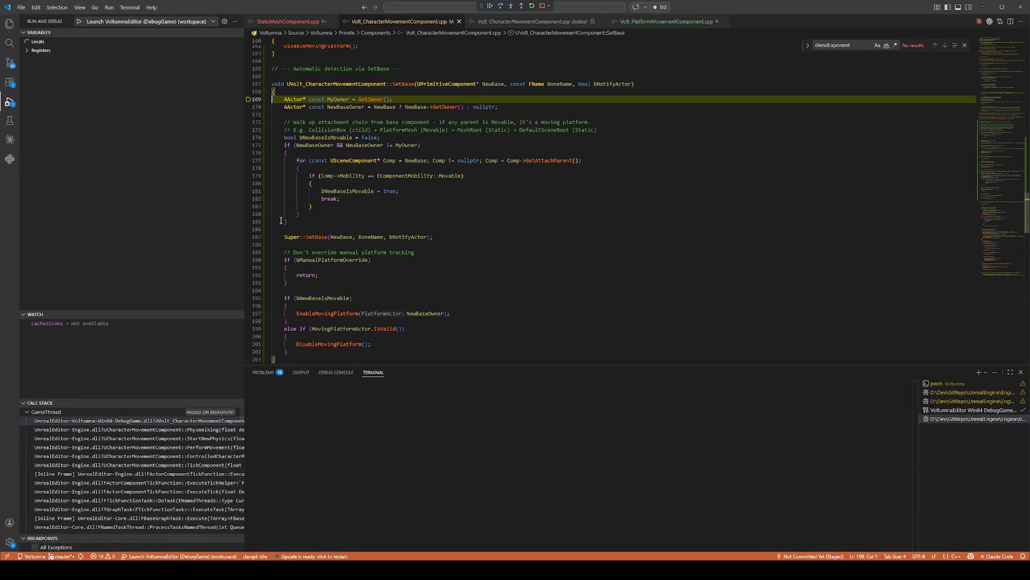
scroll(285, 228, "down", 3)
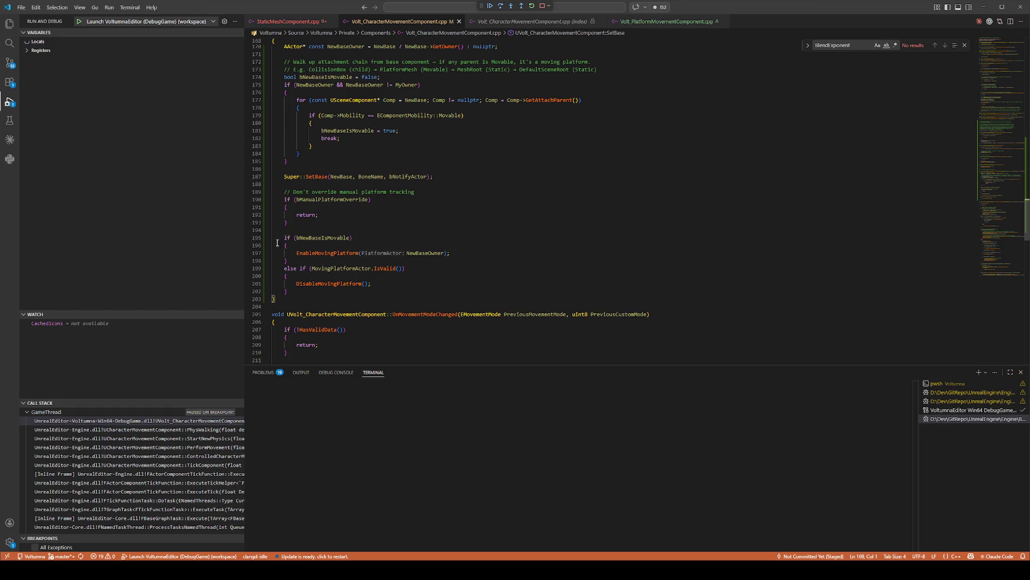
double_click(310, 254)
key("ctrl+f")
key("Return")
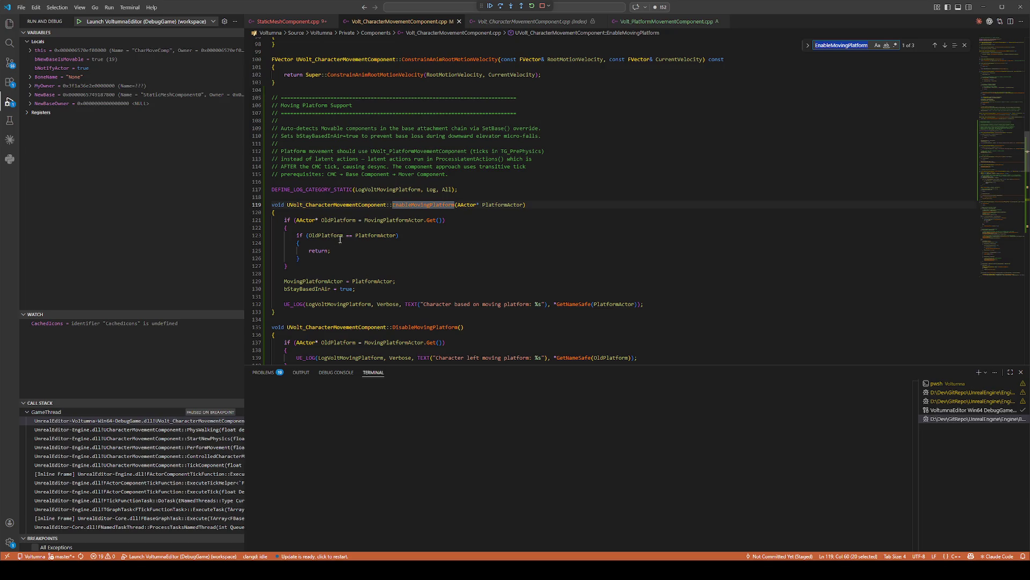
left_click(252, 280)
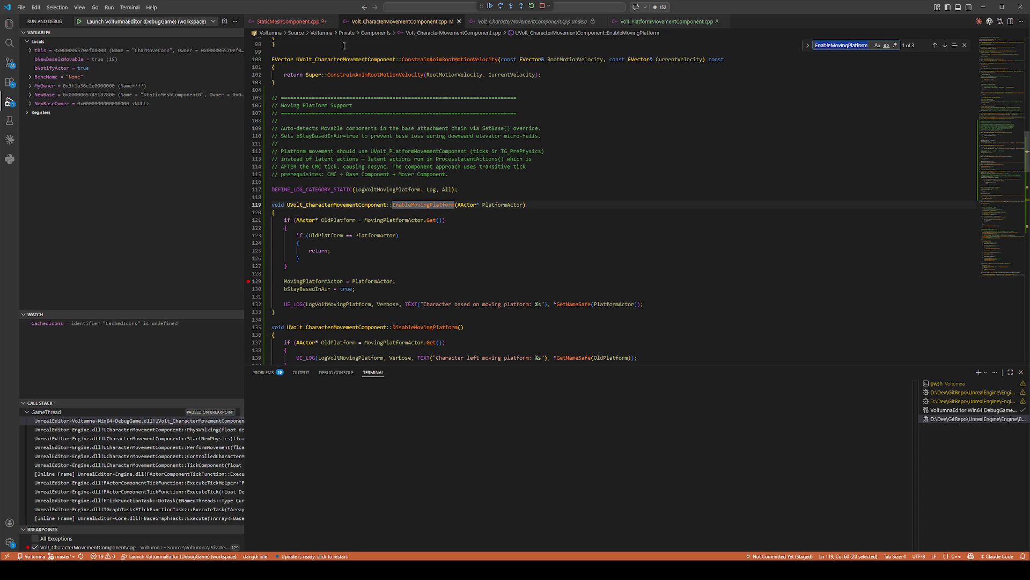
left_click(491, 6)
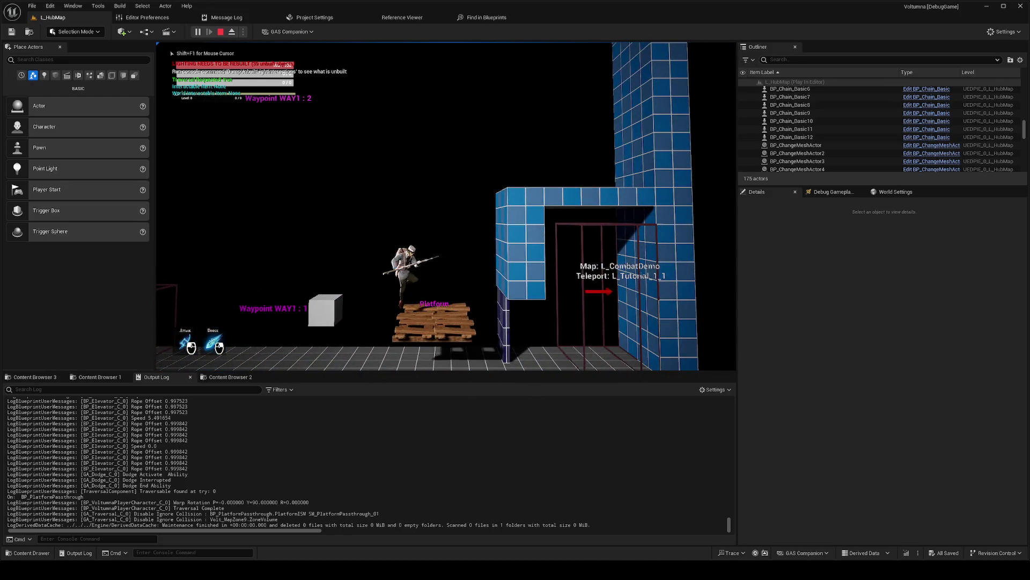
scroll(322, 252, "down", 2)
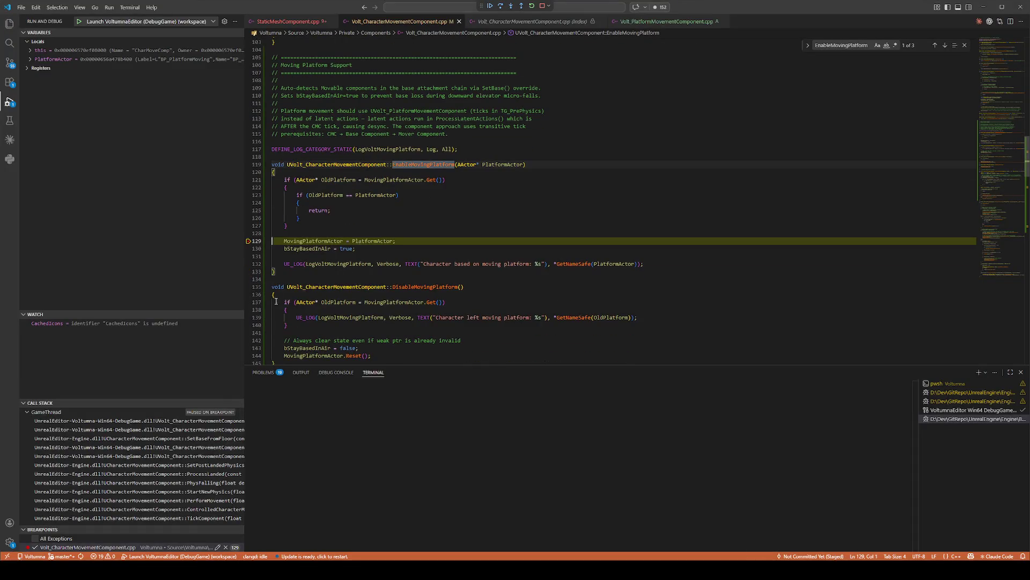
left_click(248, 318)
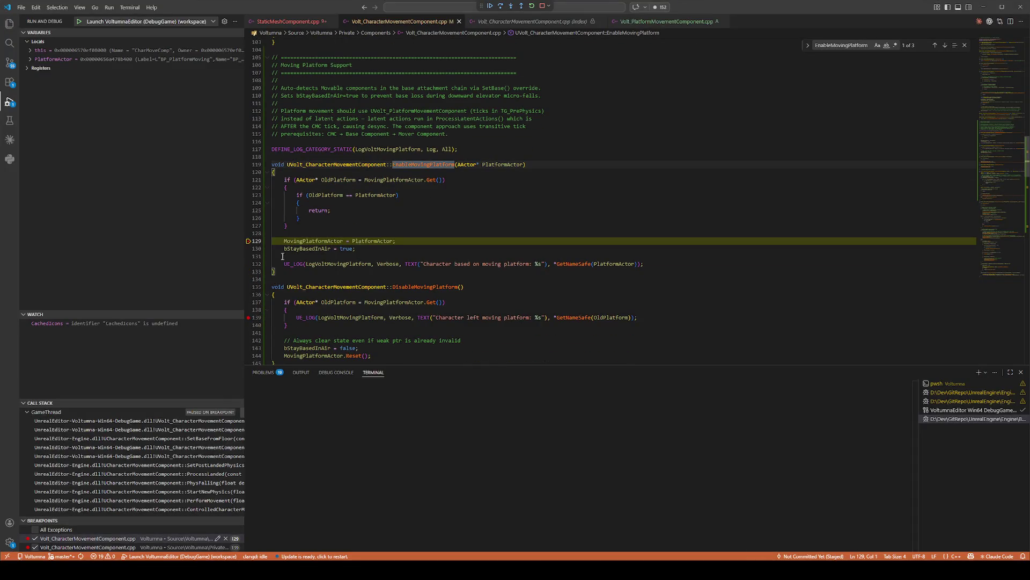
Step: Continue past the platform-enter and platform-leave breakpoint hits, then remove both breakpoints
left_click(491, 7)
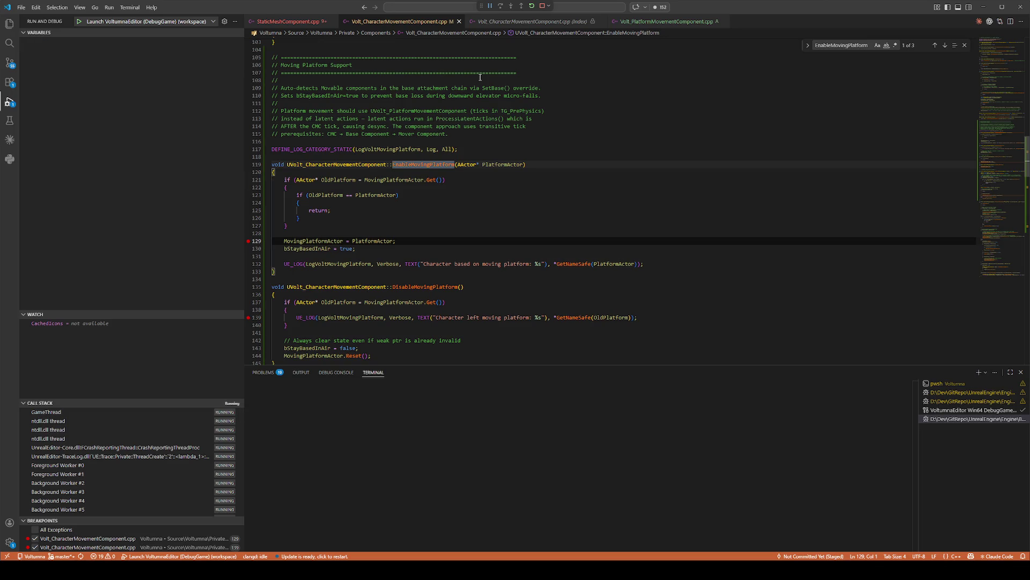
key("alt+Tab")
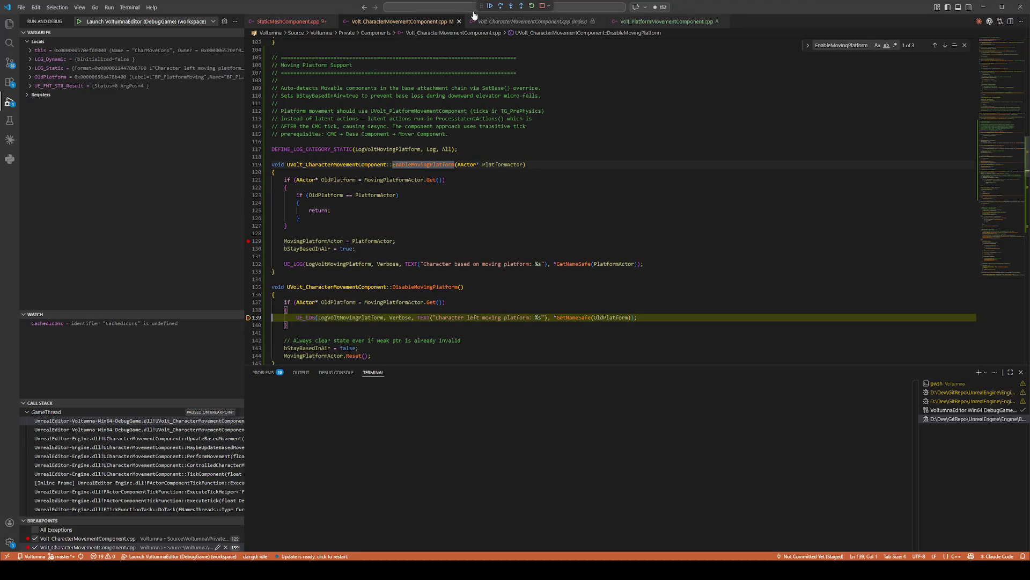
left_click(490, 6)
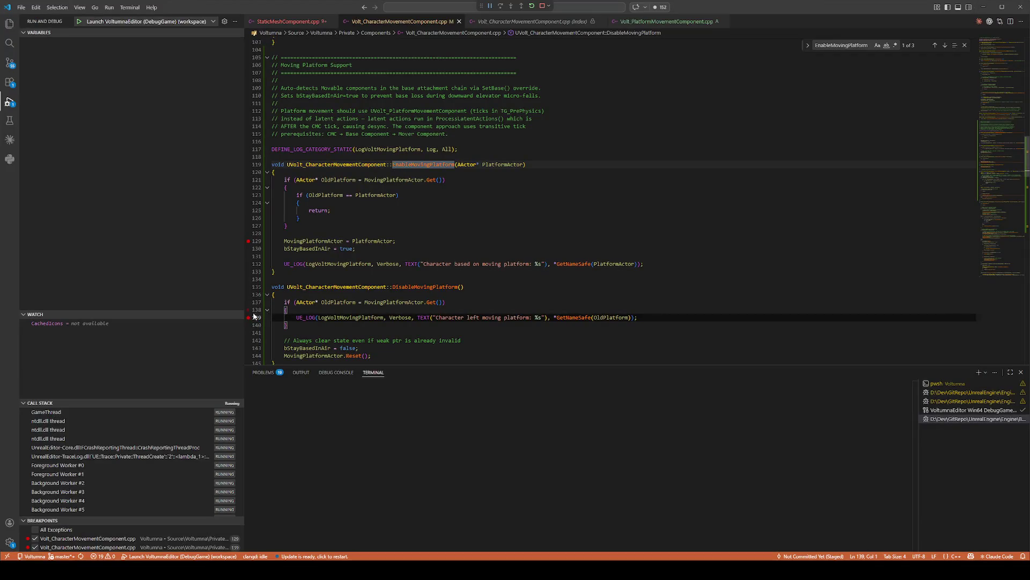
left_click(253, 317)
left_click(249, 240)
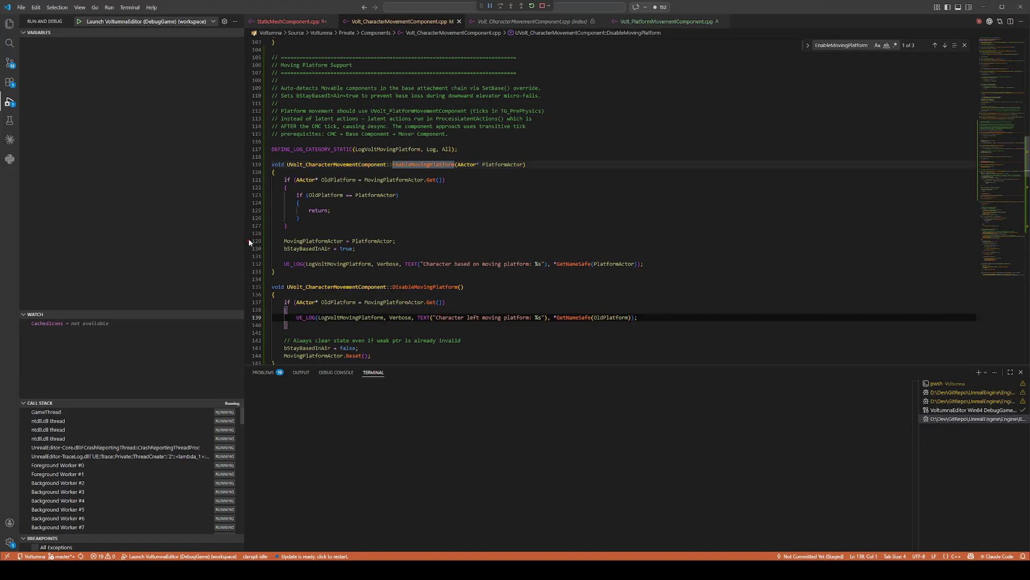
Step: Move the character onto the blue wall and back, then stop the play session
key("d")
key("space")
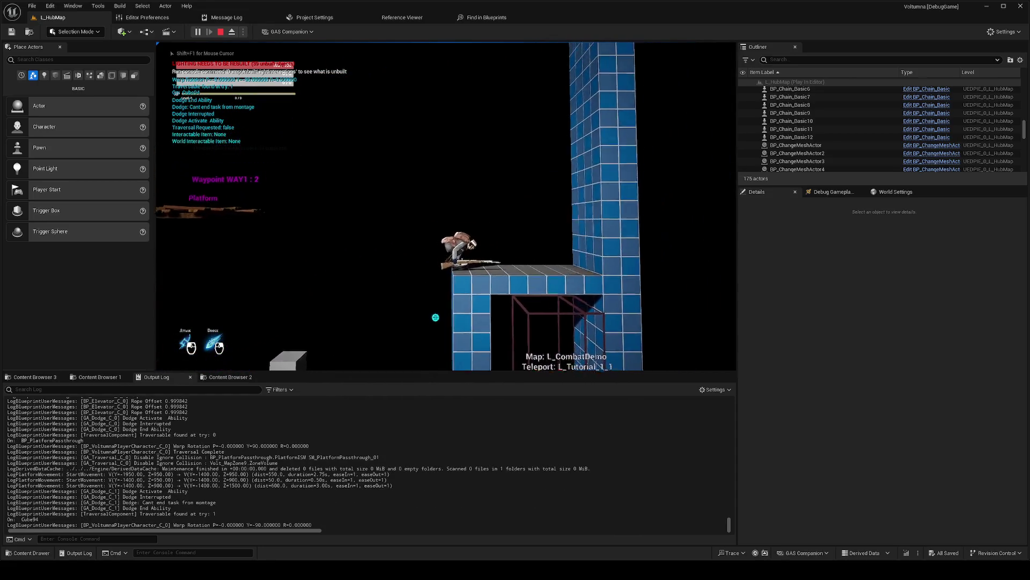
key("a")
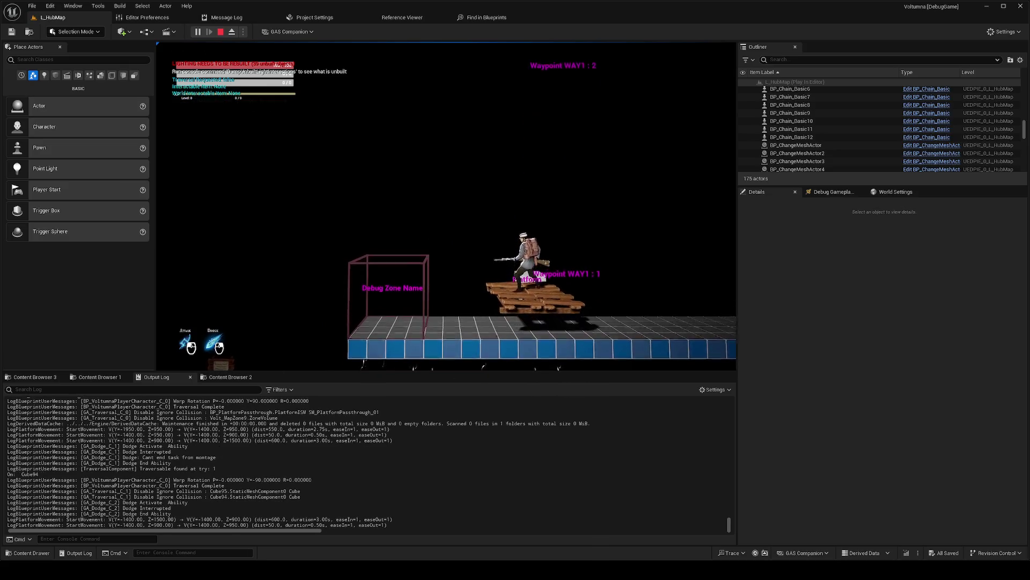
key("Escape")
left_click_drag(458, 220, 458, 221)
Step: Play From Here on the hub floor, use the teleport to load another level, then return to VS Code
left_click_drag(484, 326, 484, 327)
right_click(463, 317)
left_click(476, 310)
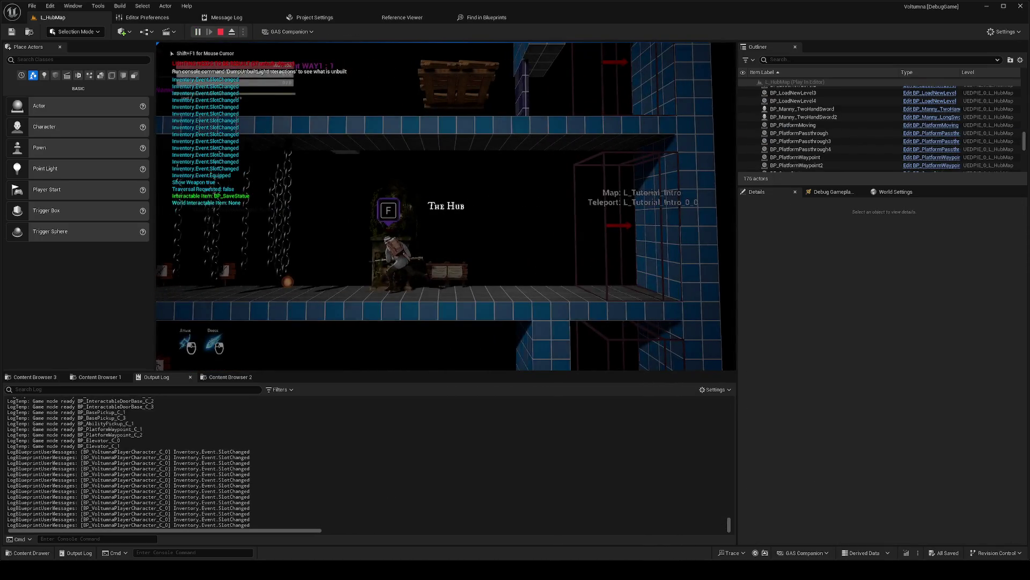
key("space")
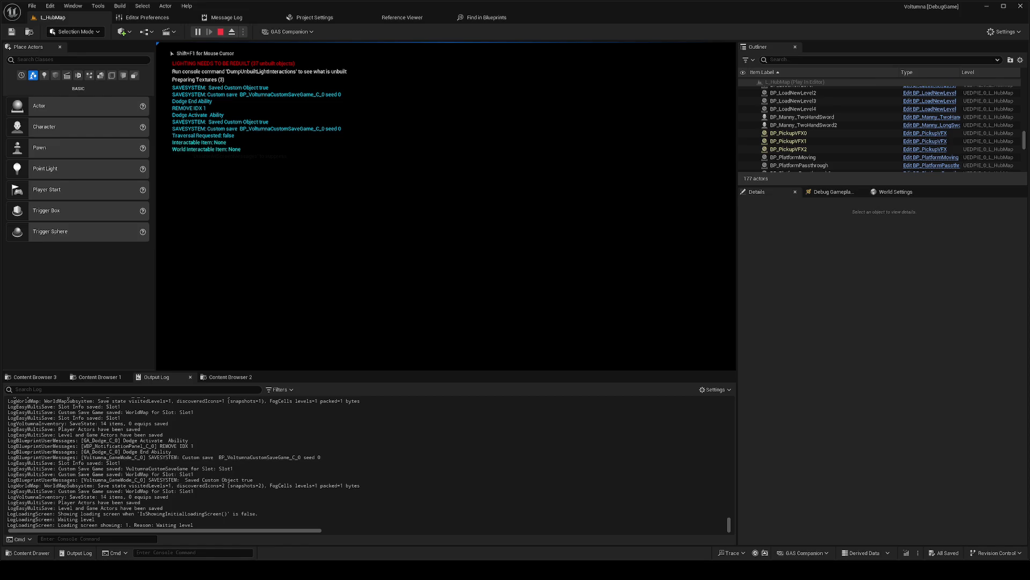
key("alt+Tab")
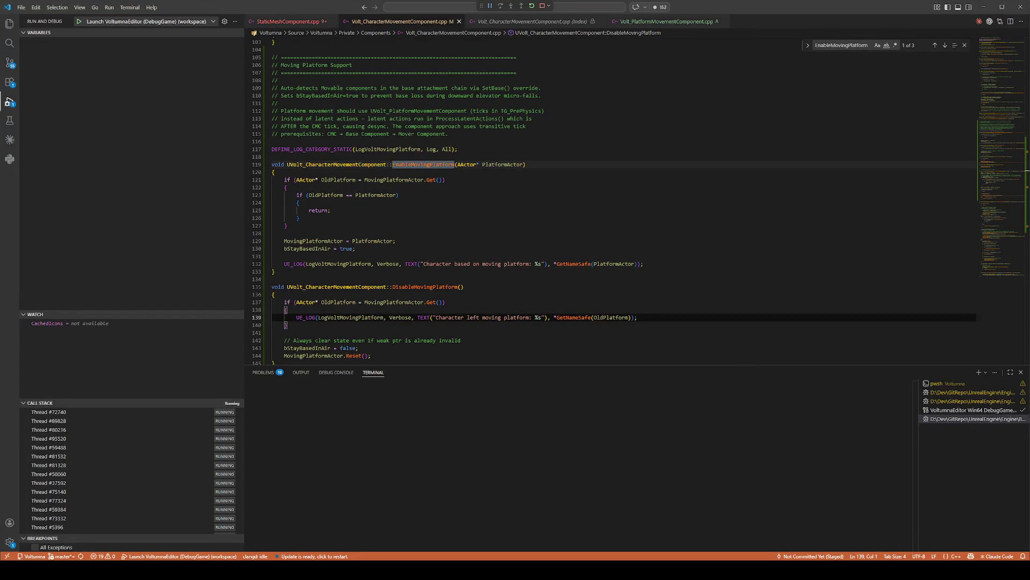
key("super")
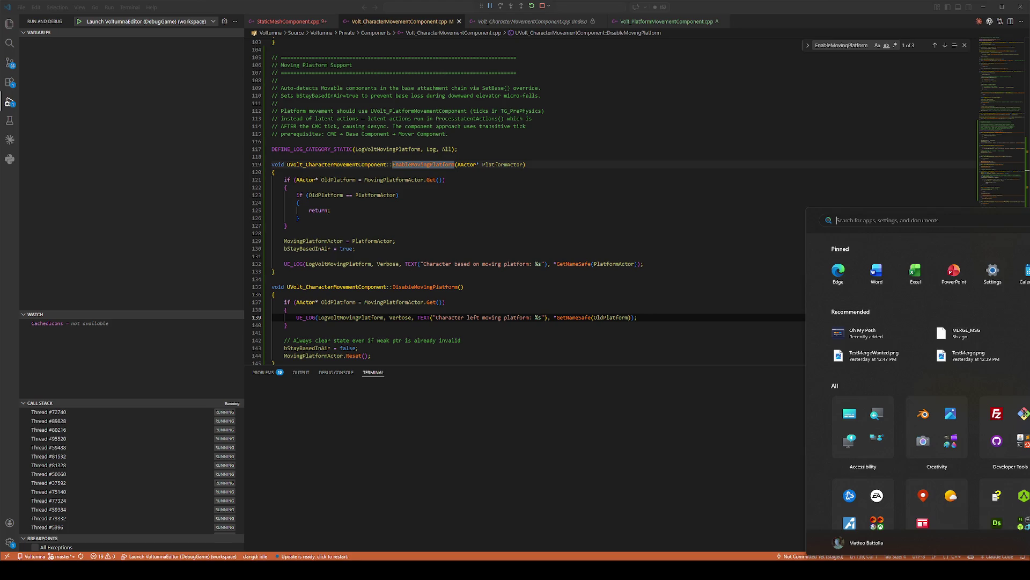
key("Escape")
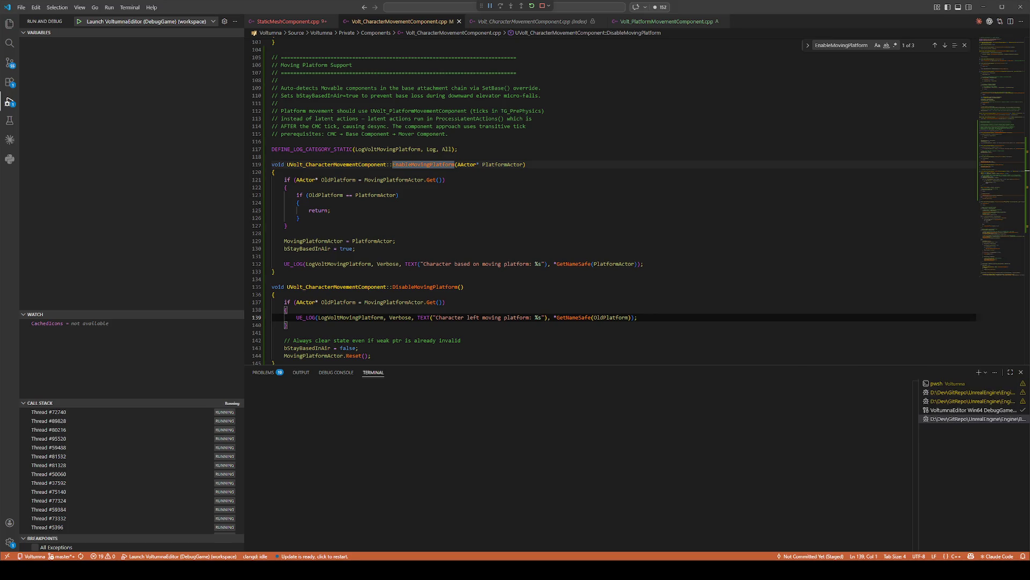
key("super")
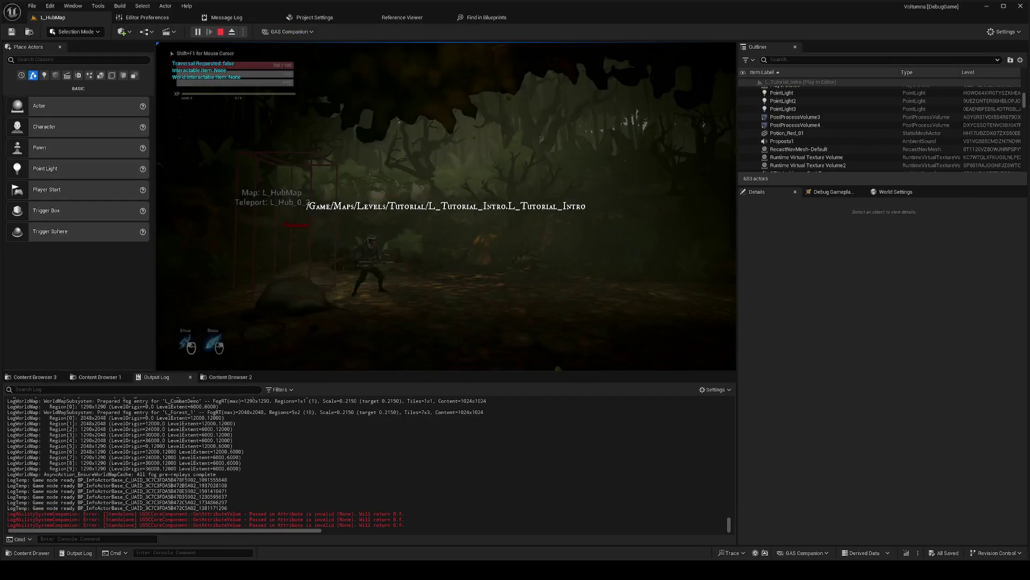
Step: Swing the spear through an attack combo with a push attack, dodging between attacks
left_click(446, 206)
key("shift+F1")
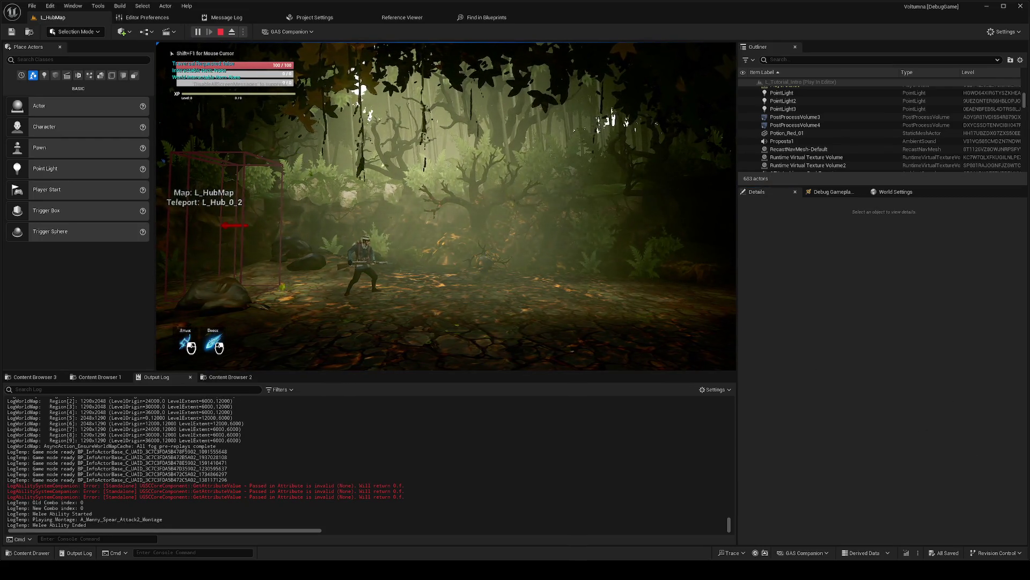
right_click(446, 205)
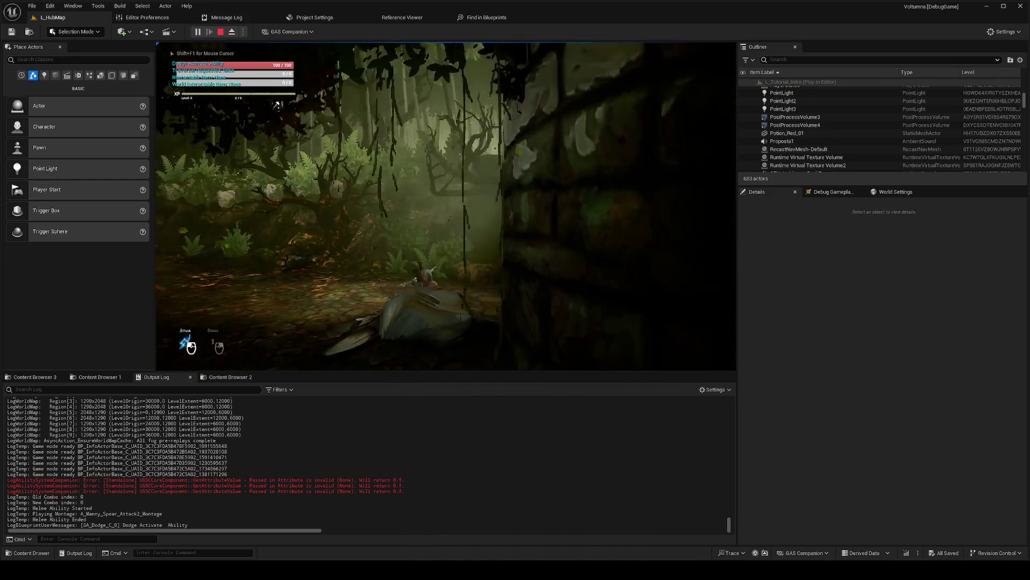
left_click(446, 206)
left_click(446, 206)
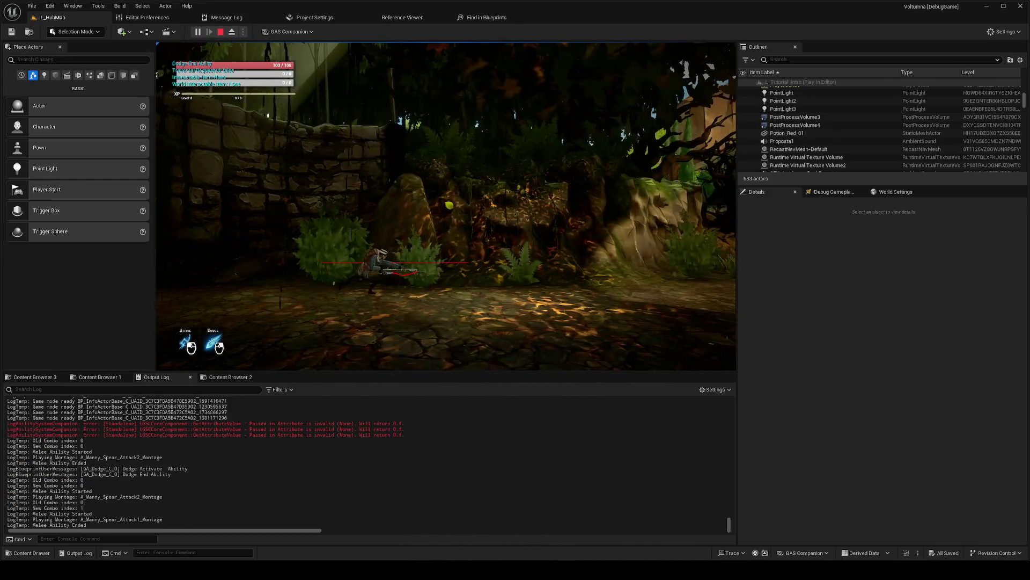
left_click(446, 205)
right_click(446, 206)
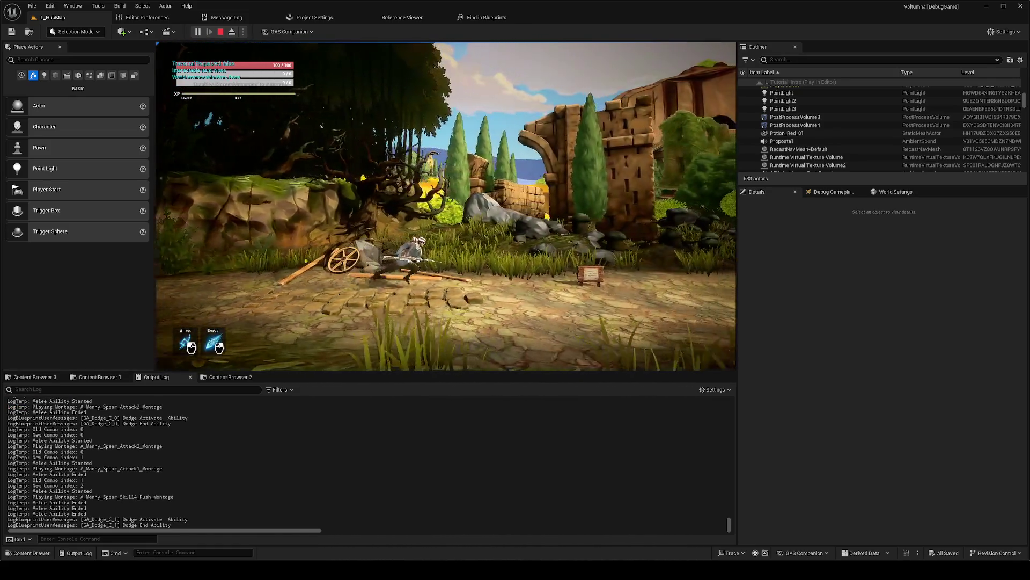
Step: Dodge-run over the wooden planks and rocky steps to the boar, then leave to the editor camera
right_click(446, 206)
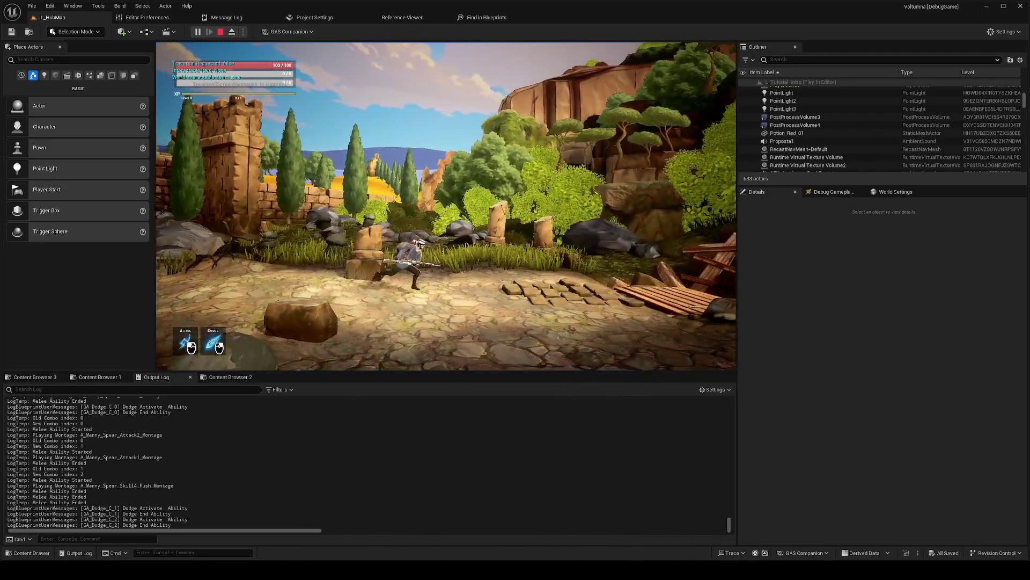
right_click(446, 206)
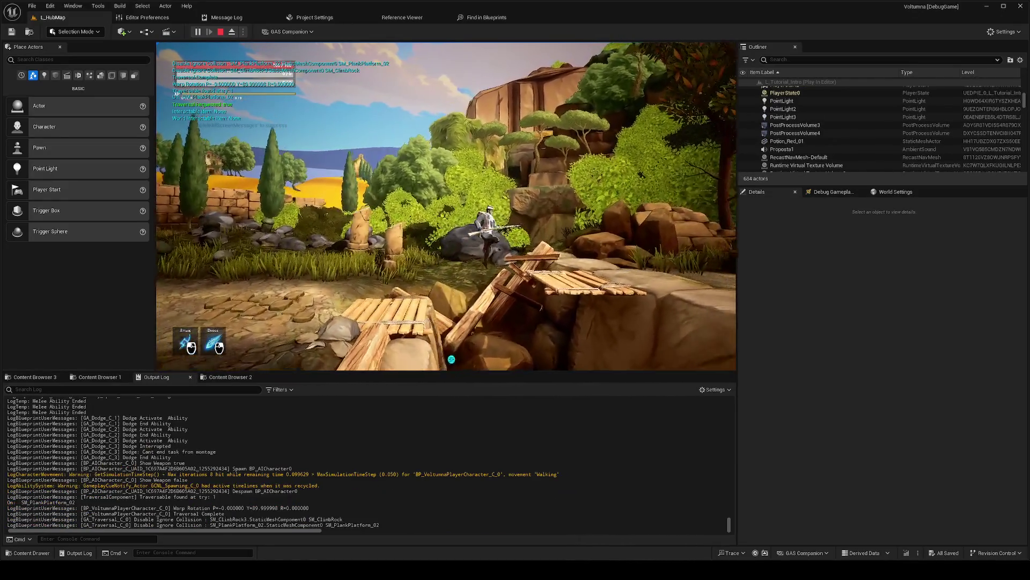
right_click(446, 205)
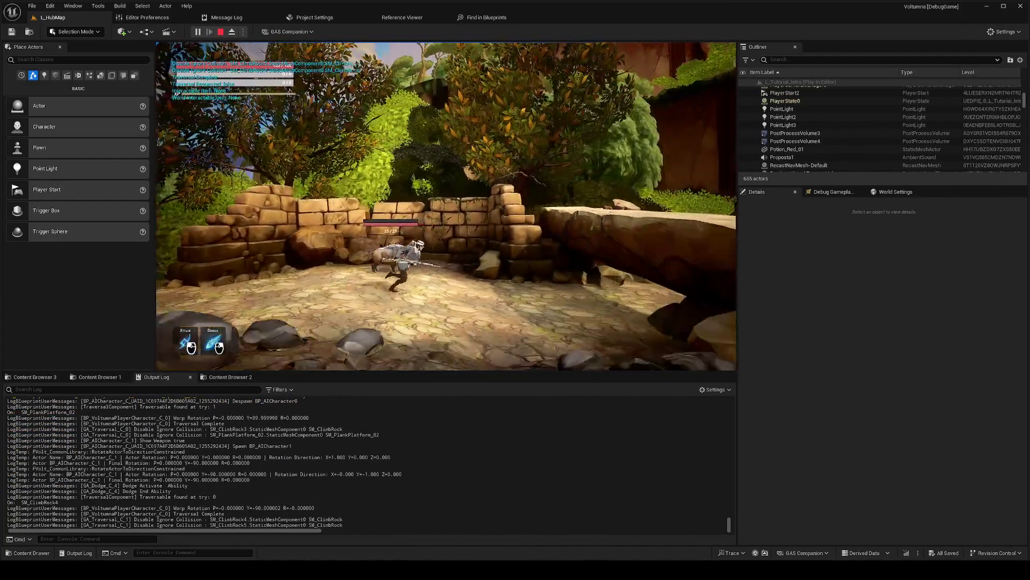
right_click(446, 205)
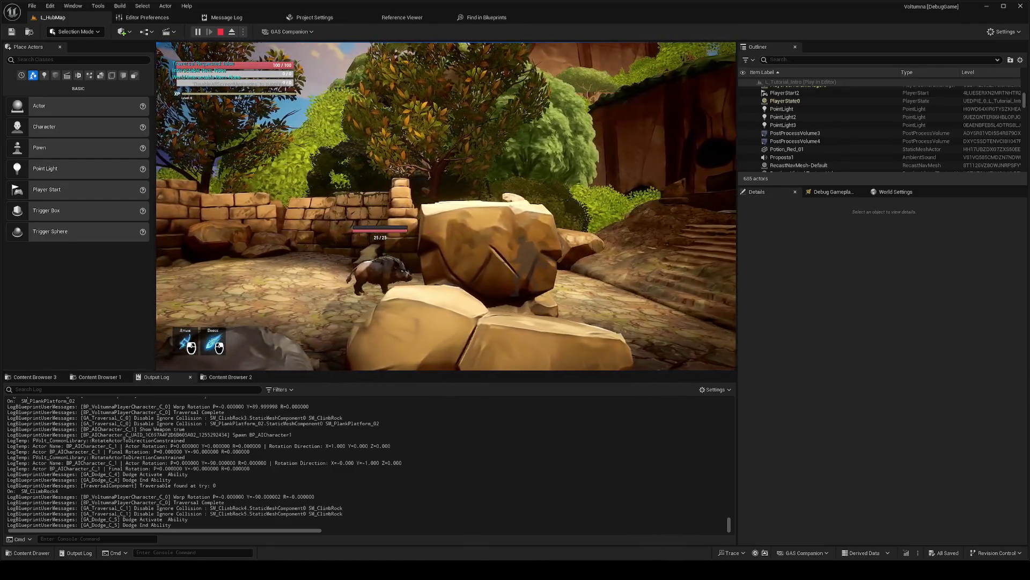
right_click(446, 206)
right_click(446, 205)
key("F8")
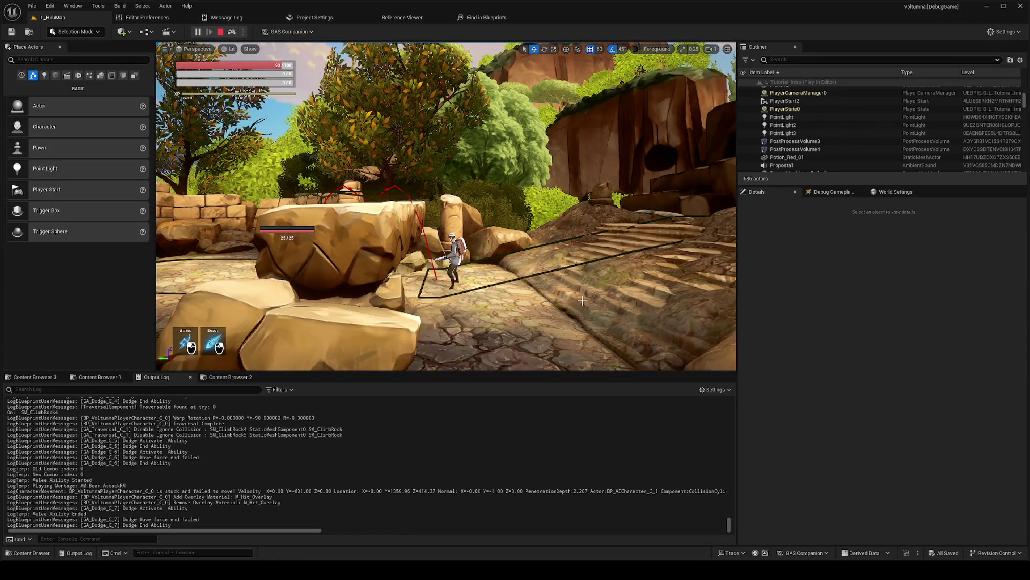
Step: Filter the Outliner by 'nav', inspect NavMeshBoundsVolume2 and RecastNavMesh-Default, then repossess the player
key("p")
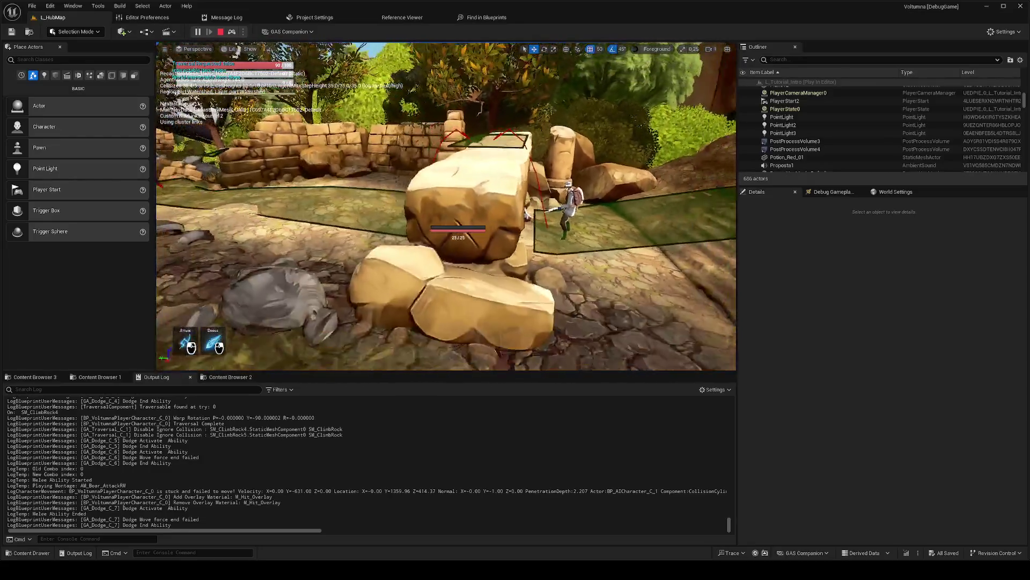
left_click(783, 60)
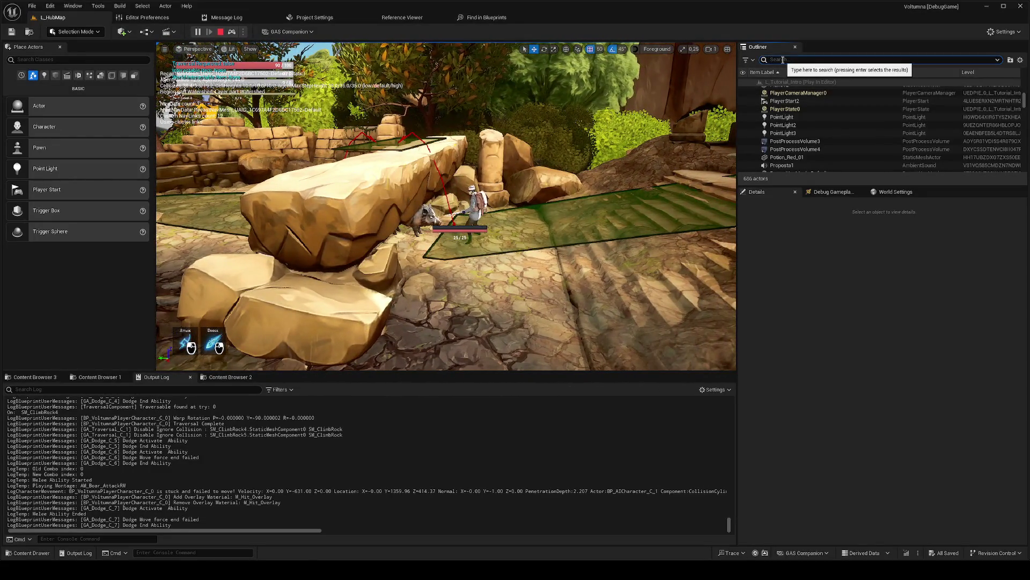
type("nav")
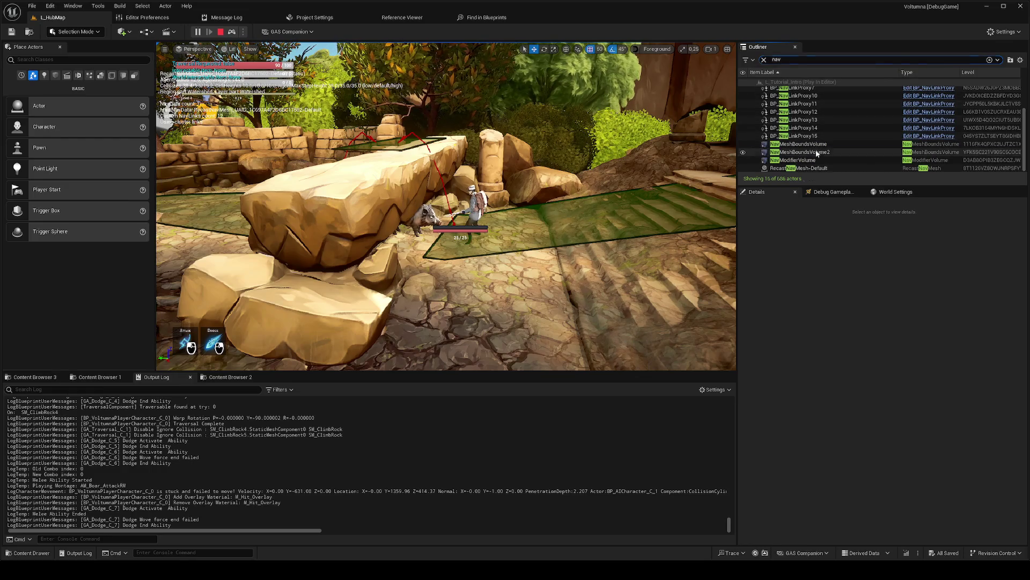
left_click(815, 151)
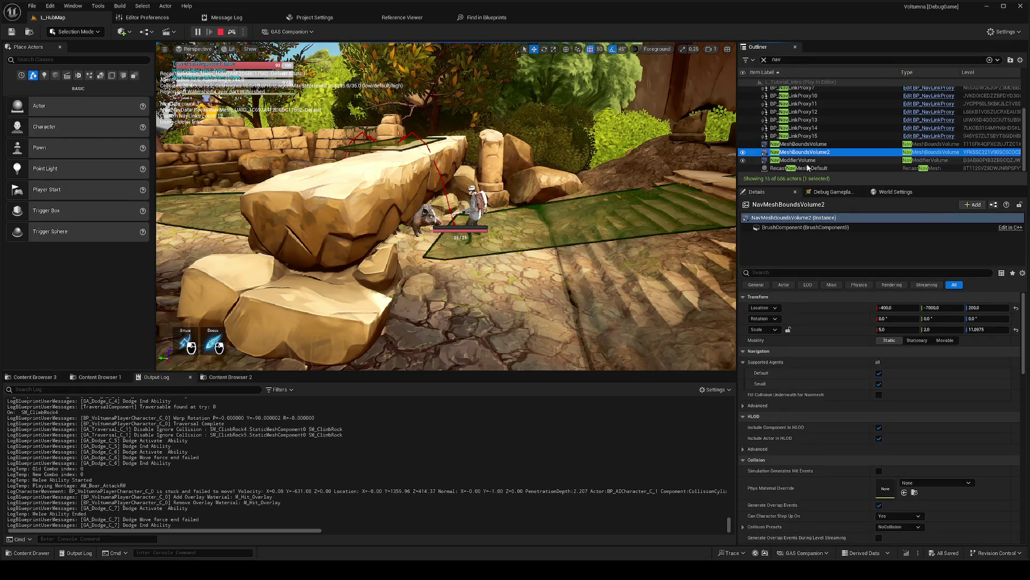
left_click(803, 169)
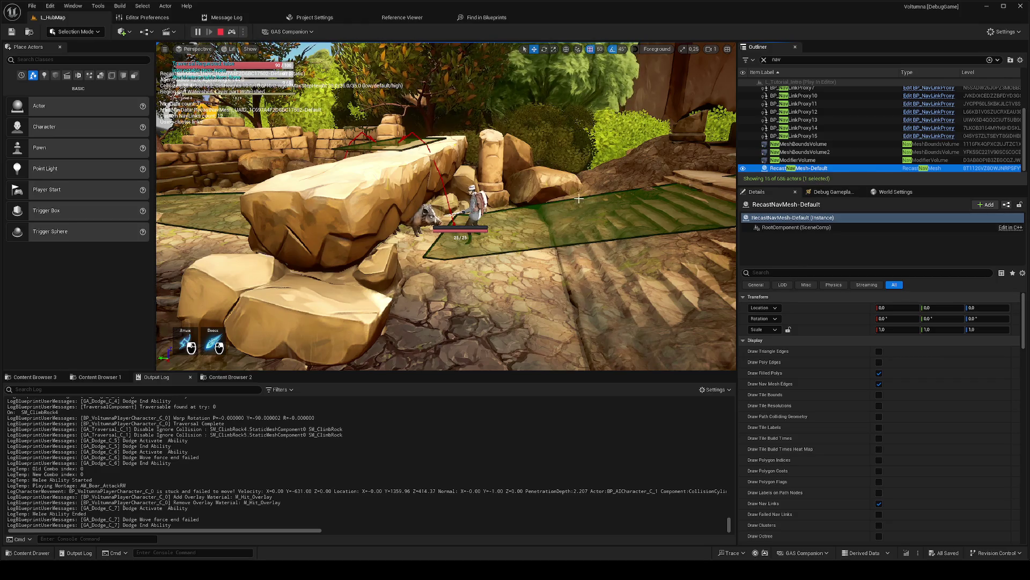
key("F8")
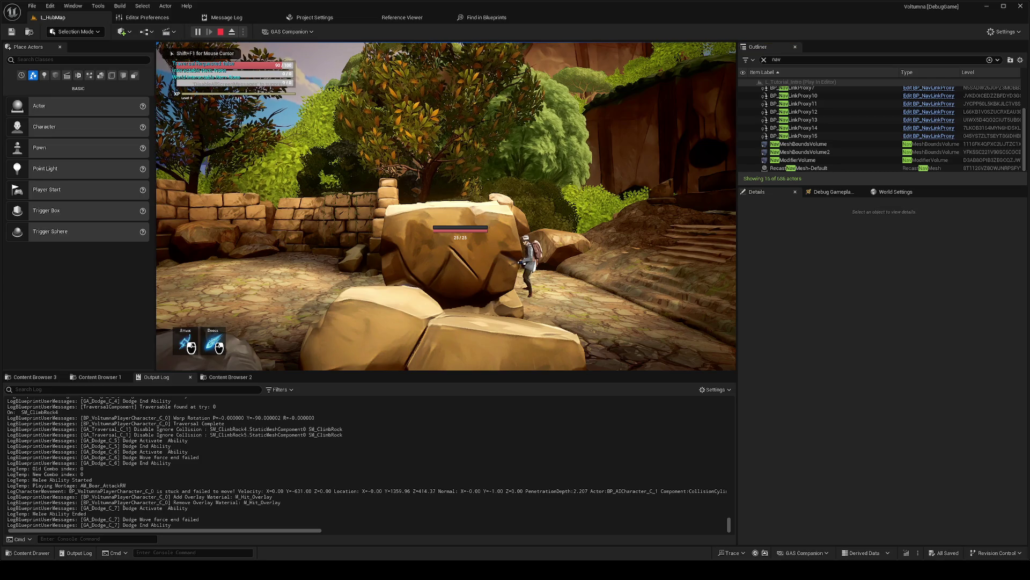
Step: Kill the boar with a dodge and a spear combo, then dodge clear
right_click(446, 206)
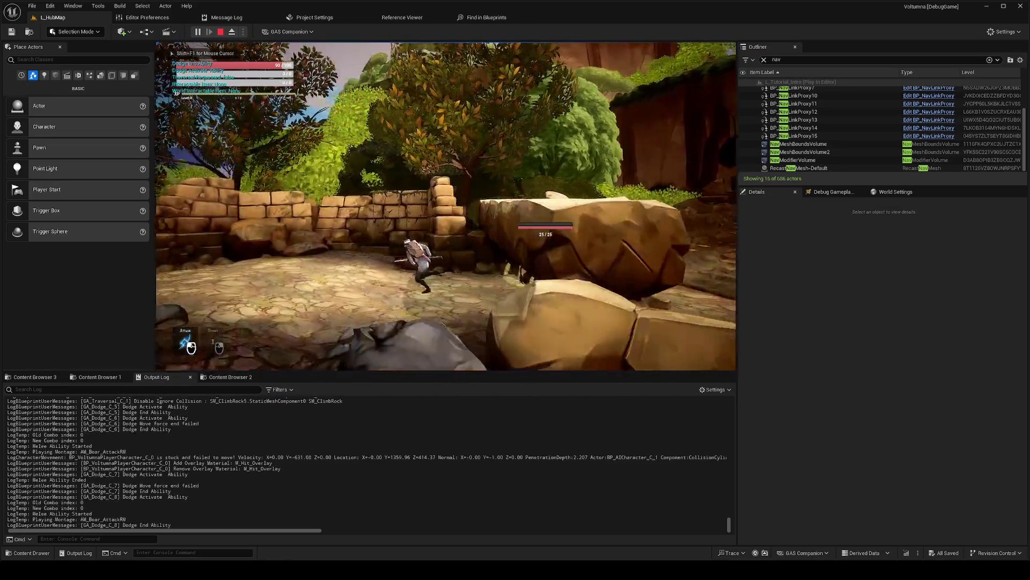
left_click(446, 206)
left_click(446, 206)
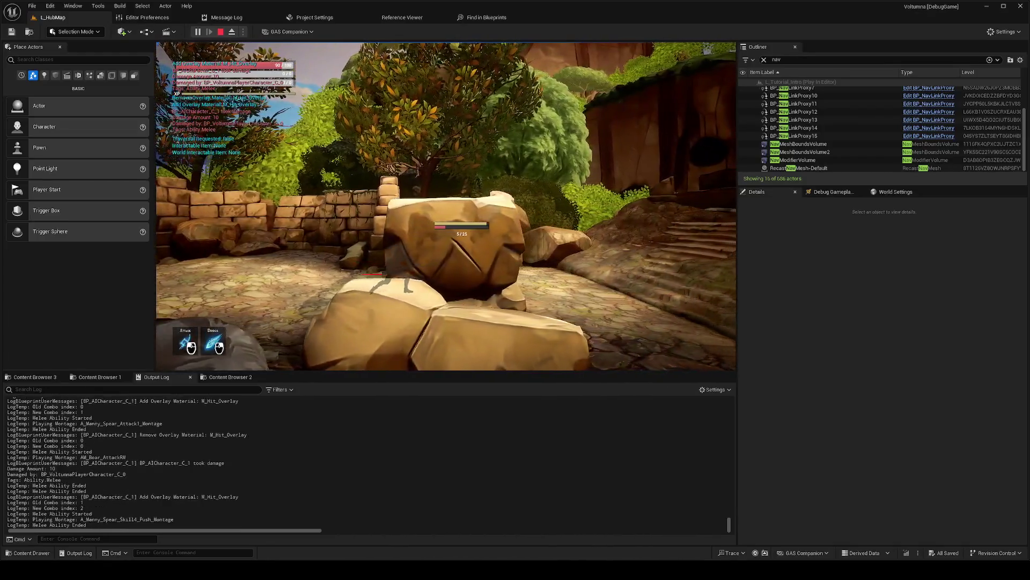
right_click(446, 206)
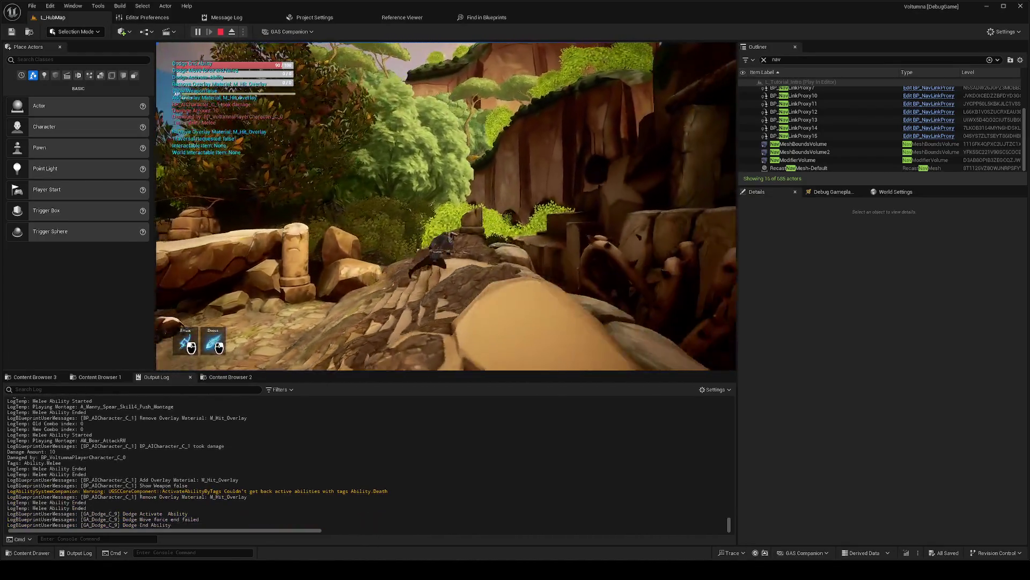
Step: Run through the bramble passage and climb over the stair ruins
key("w")
key("space")
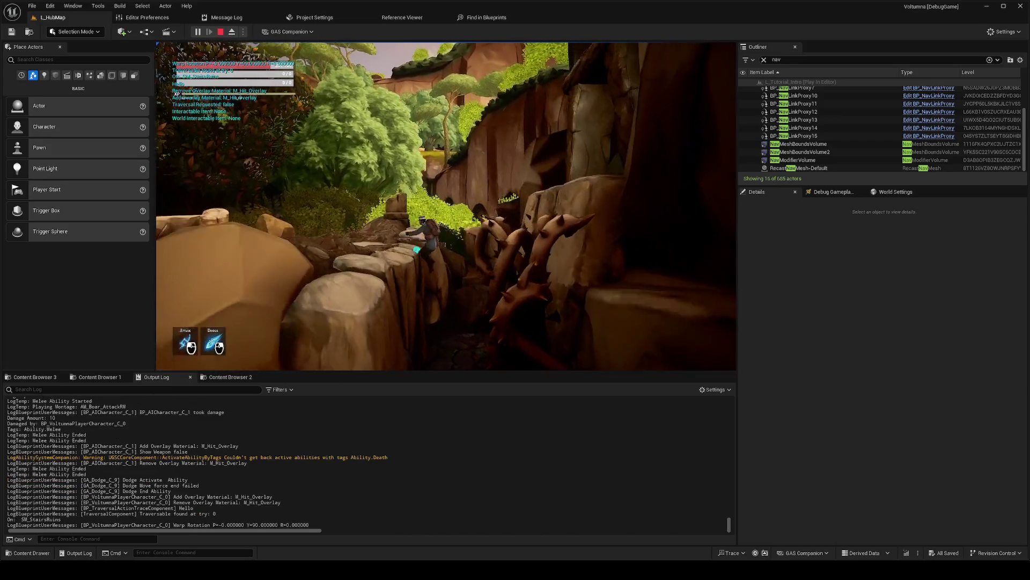
key("w")
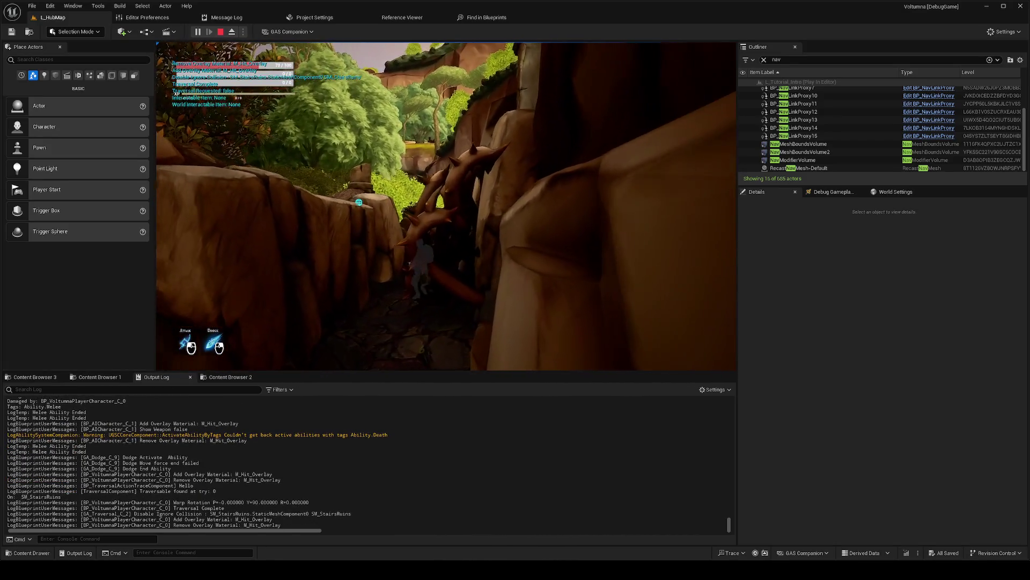
key("s")
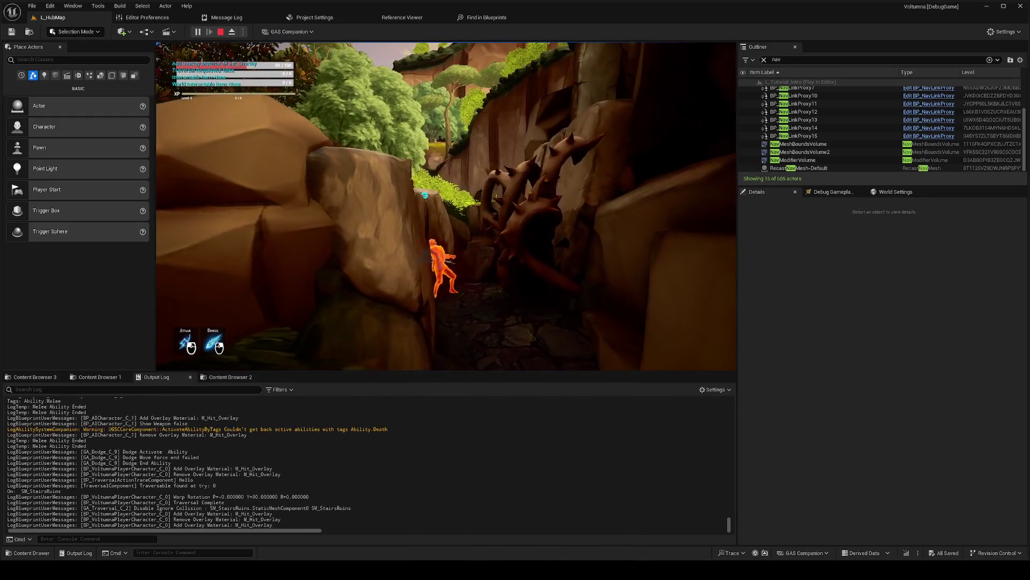
key("w")
key("space")
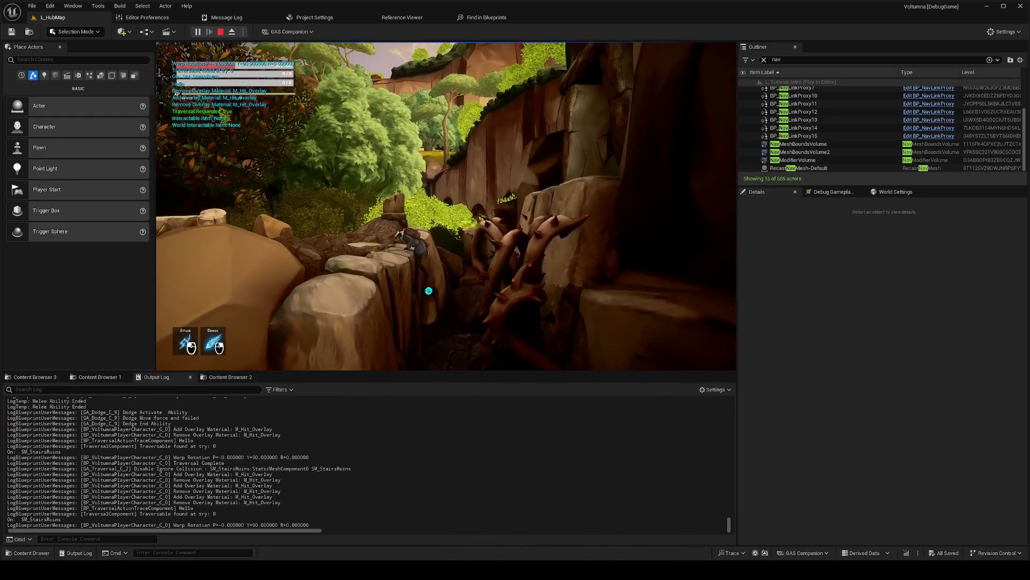
Step: Cross the dark tomb cave, dodge out to the sunlit arch, and follow the path left past the pillar
key("w")
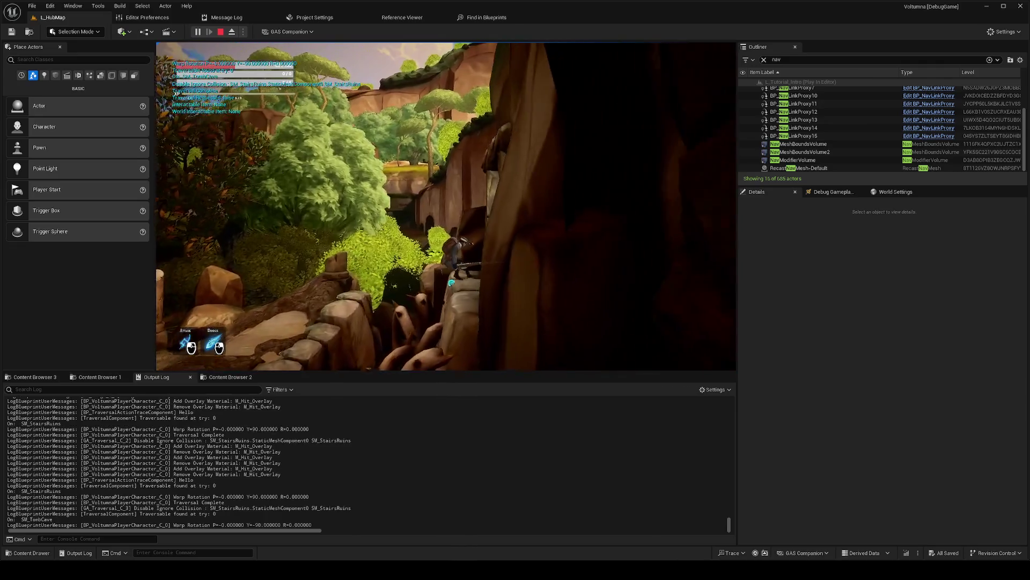
right_click(446, 206)
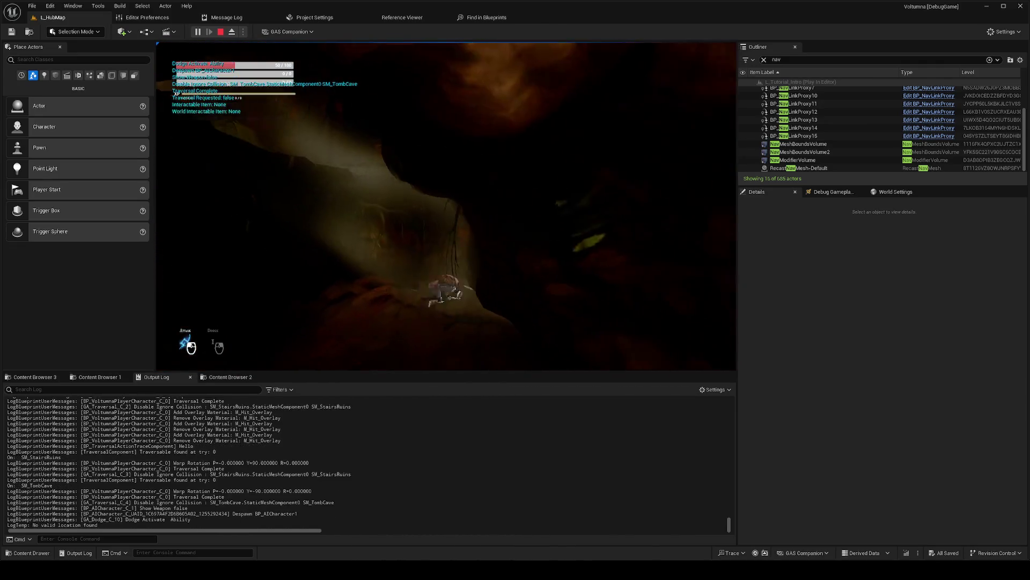
key("w")
right_click(446, 206)
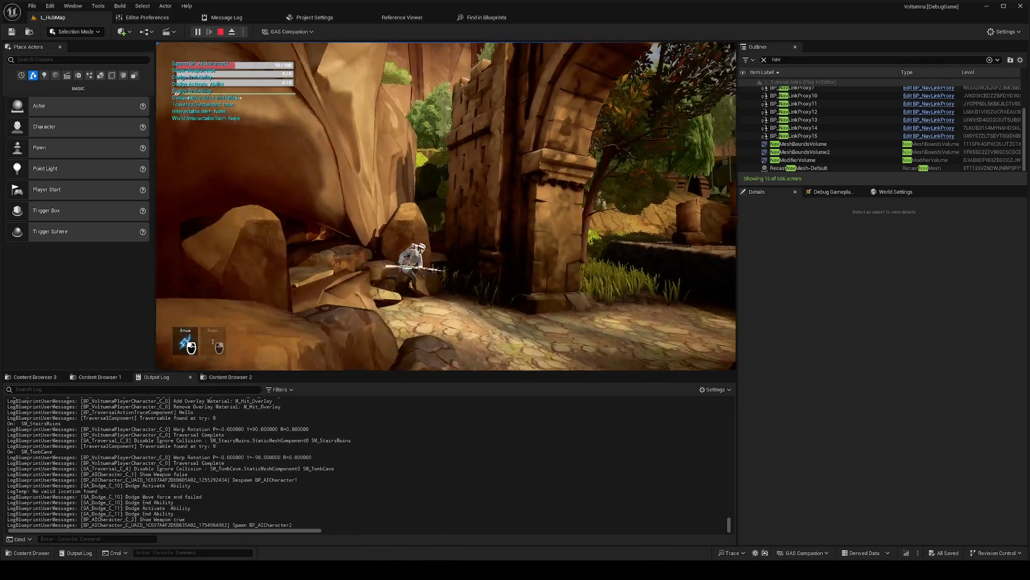
key("w")
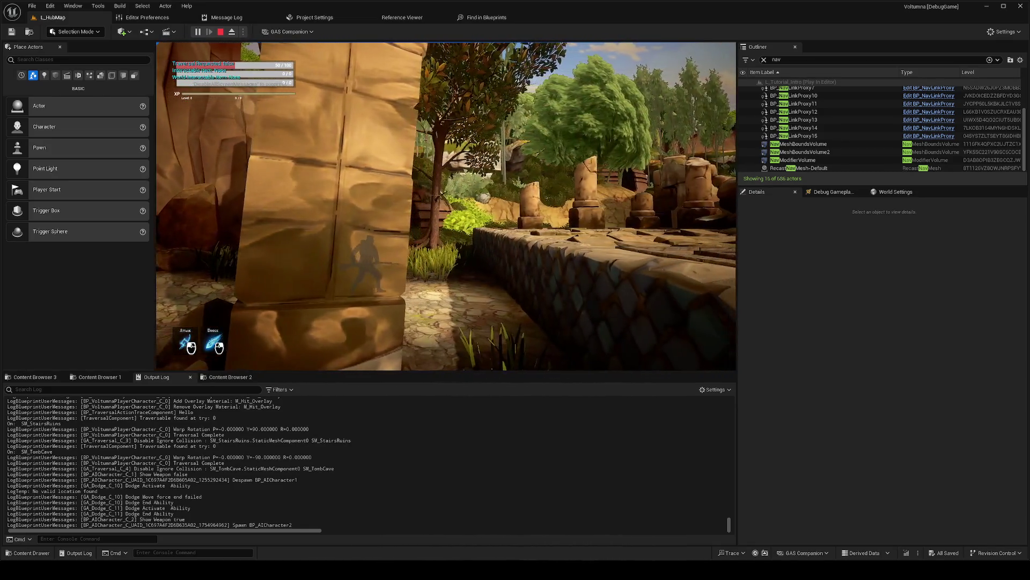
key("a")
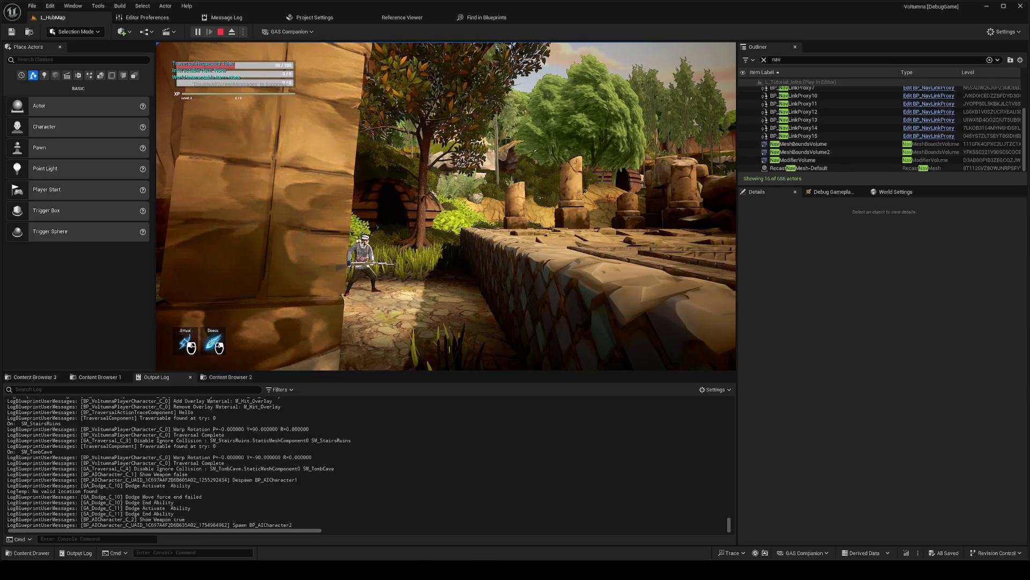
key("w")
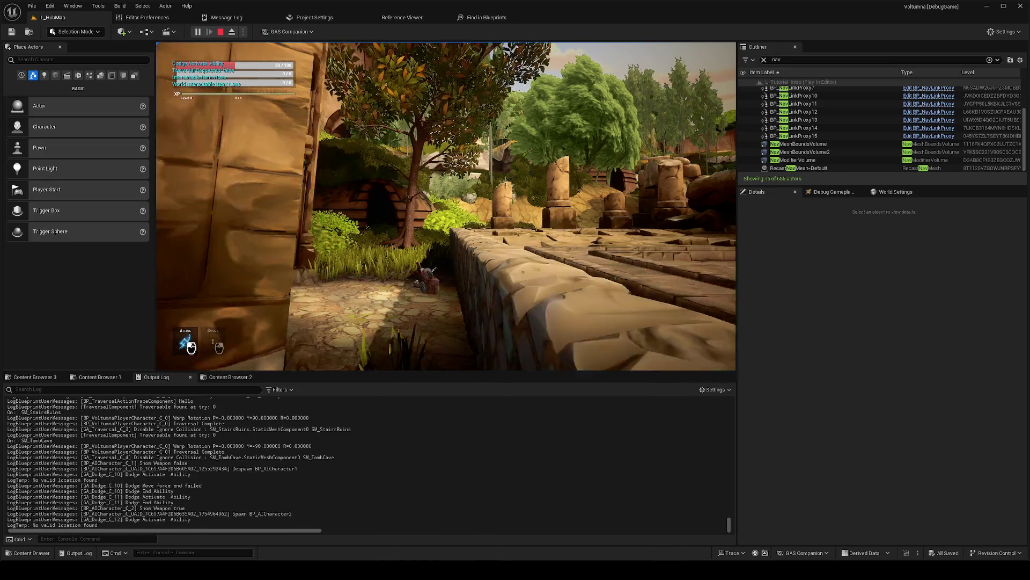
key("a")
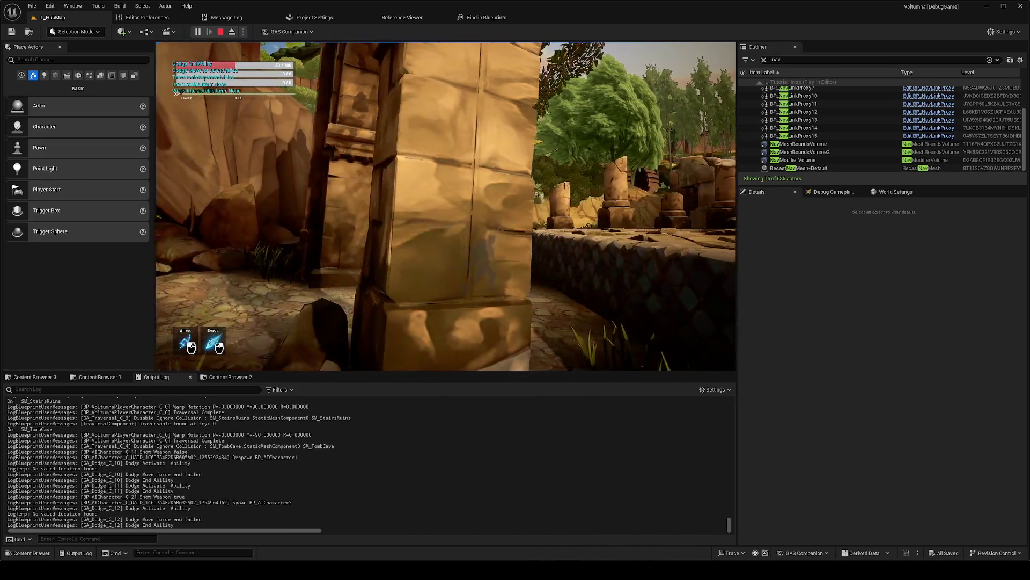
key("a")
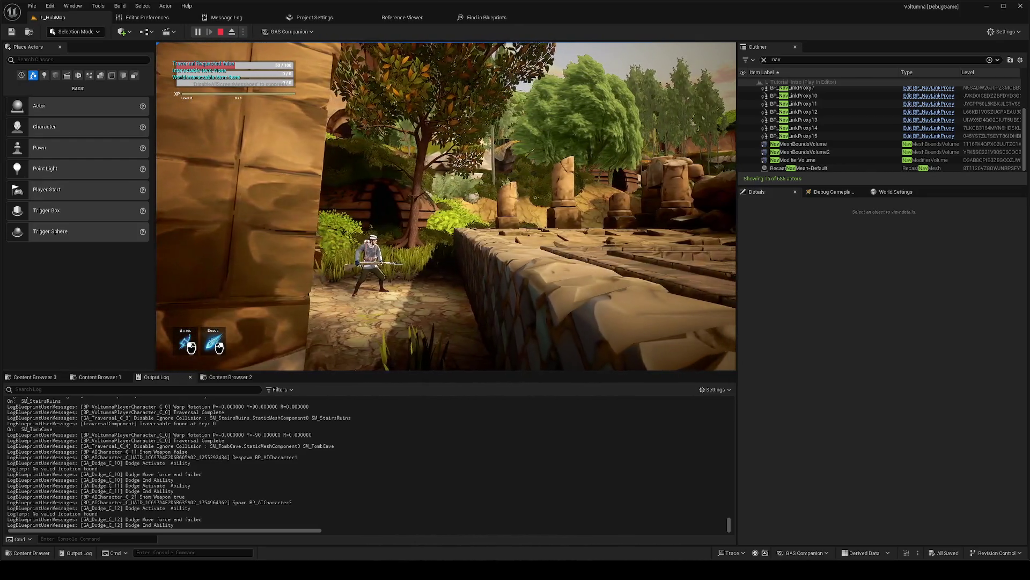
Step: Open the inventory, view the Skills and Map pages, pan the map left, then close the menu
key("i")
key("i")
key("i")
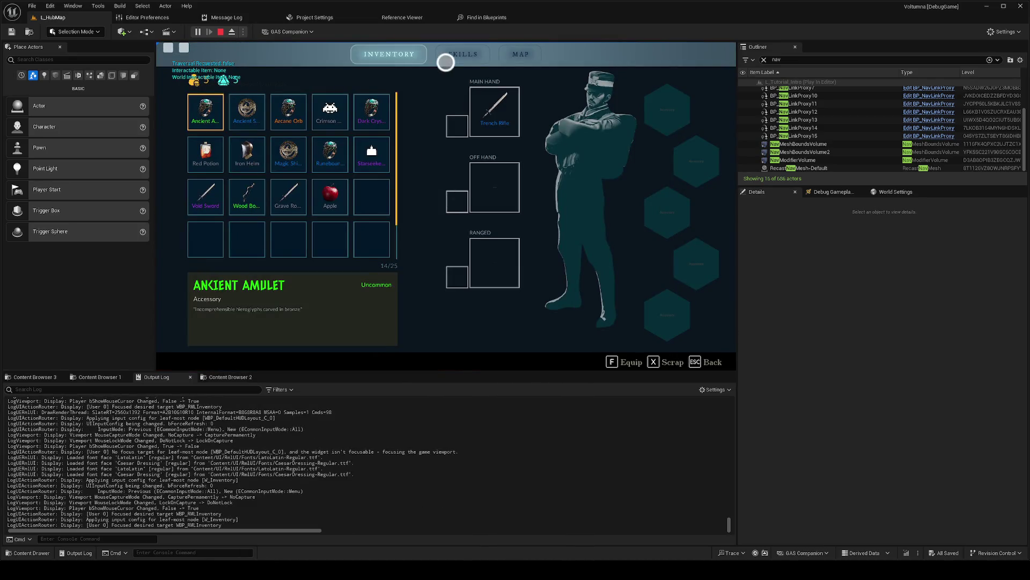
left_click(445, 62)
left_click(514, 57)
scroll(350, 169, "down", 3)
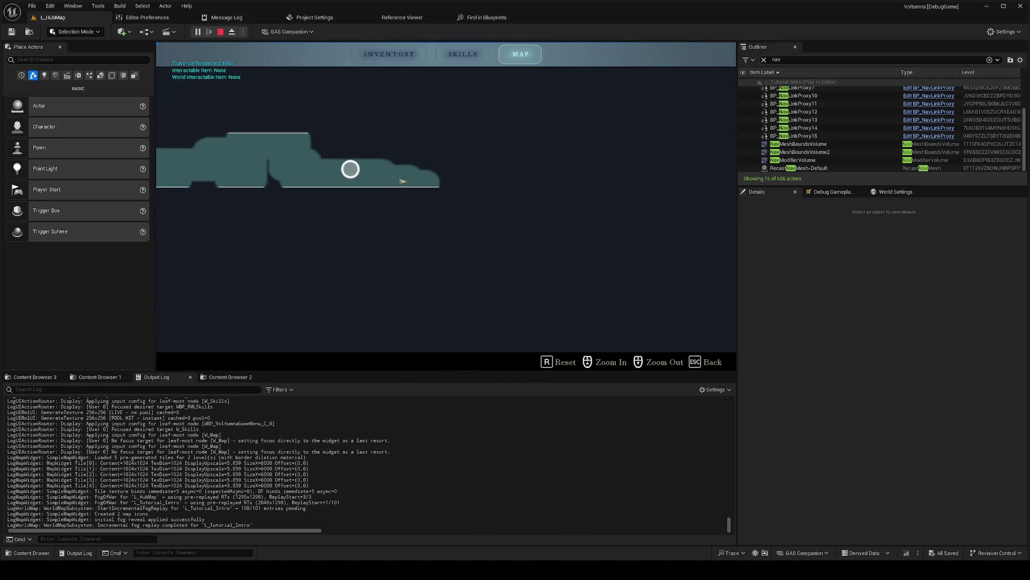
left_click_drag(650, 218, 448, 205)
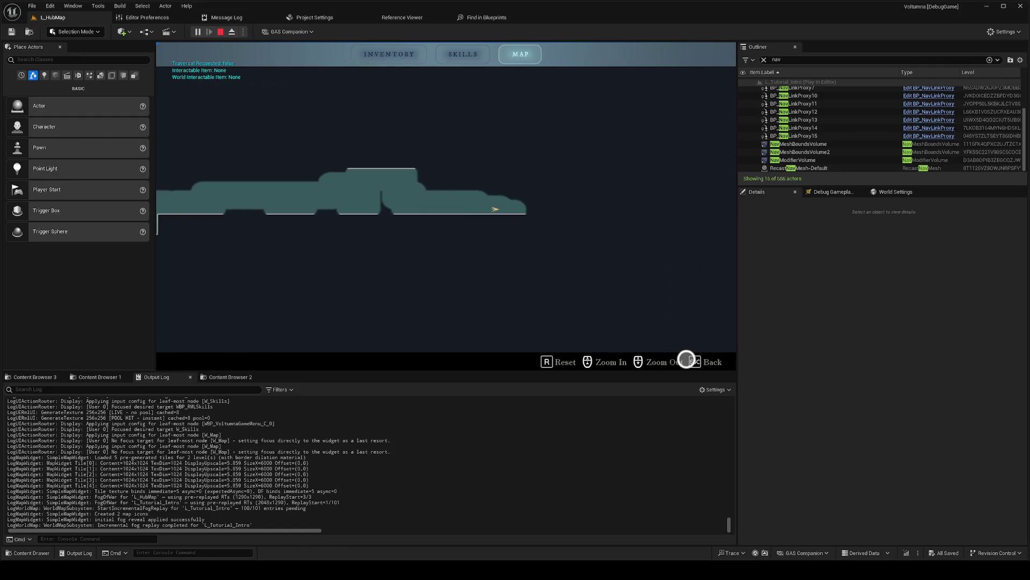
left_click(703, 361)
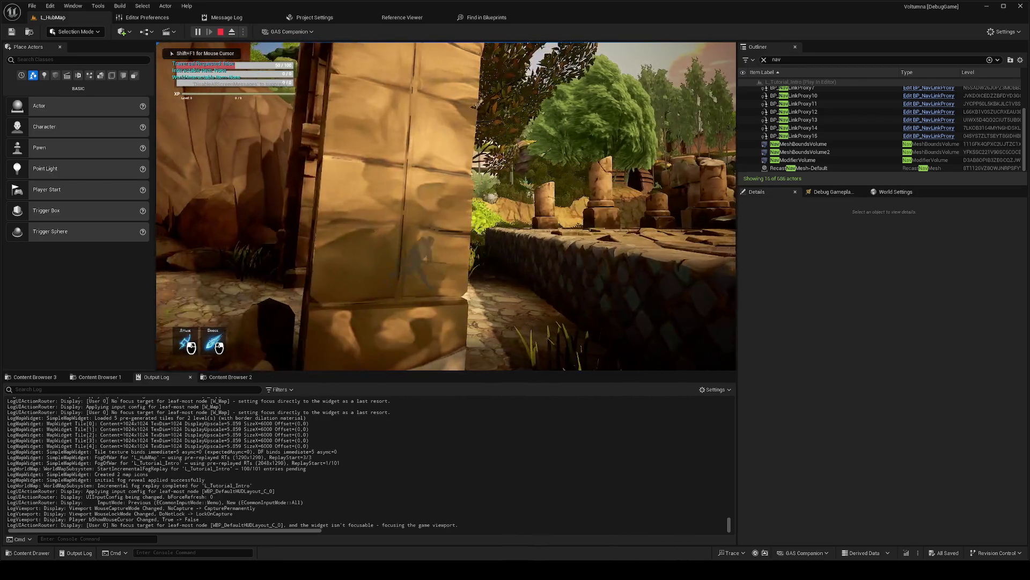
Step: Switch to VS Code and show the Source Control changes list
key("alt+Tab")
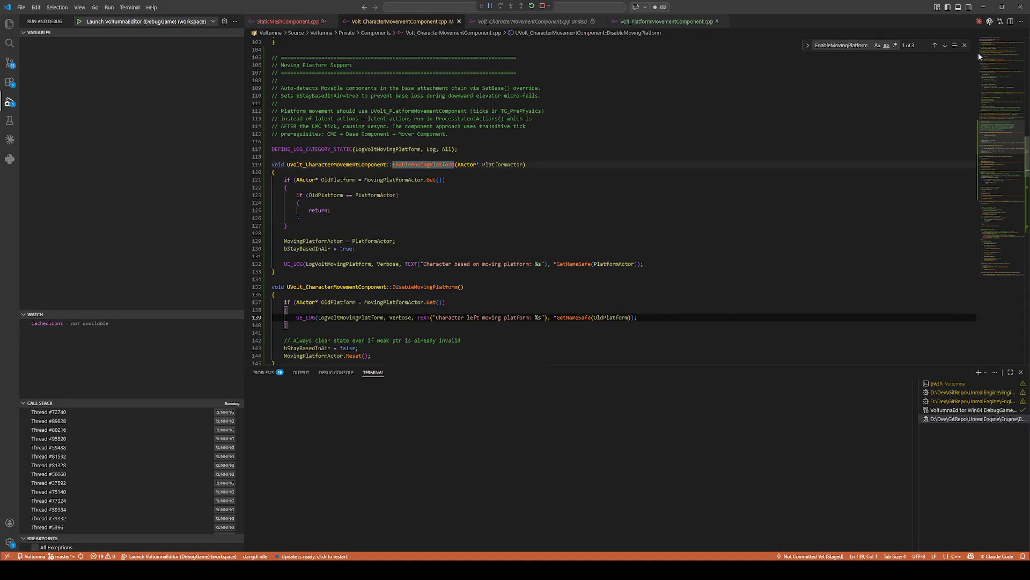
key("alt+Tab")
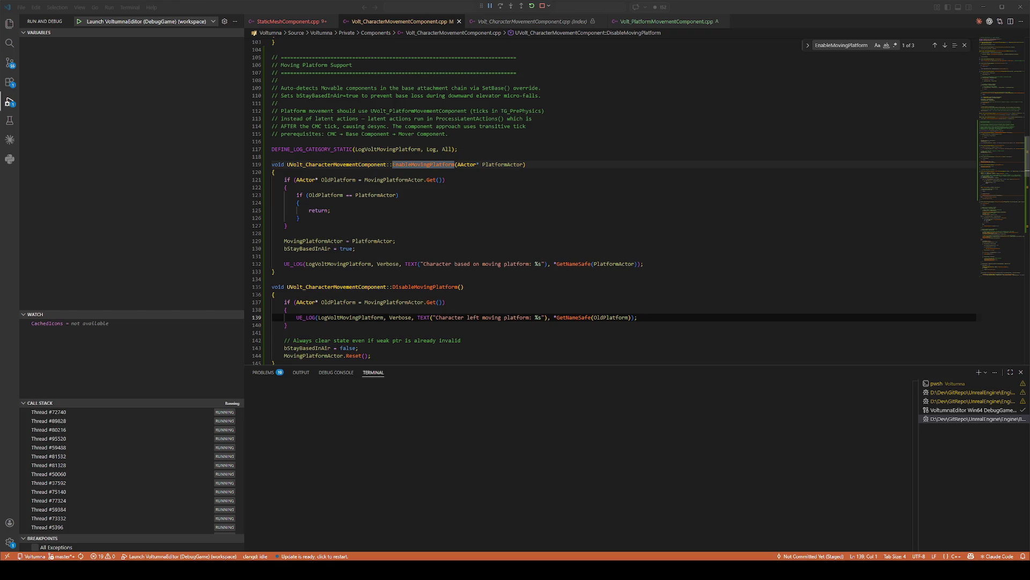
left_click(9, 63)
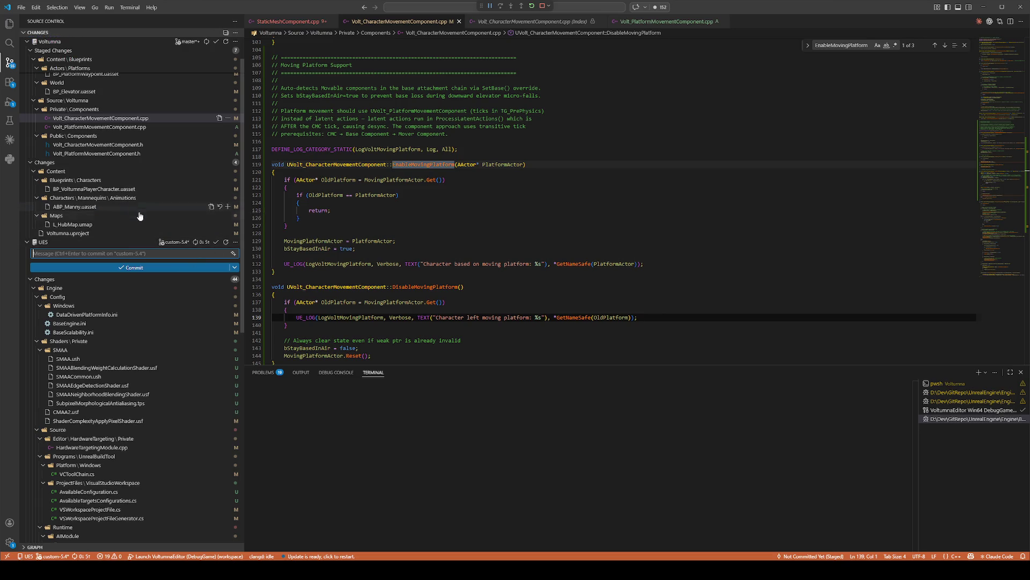
Step: Inspect the bStayBasedInAir assignment on line 130, then return to the Unreal Editor
left_click(459, 248)
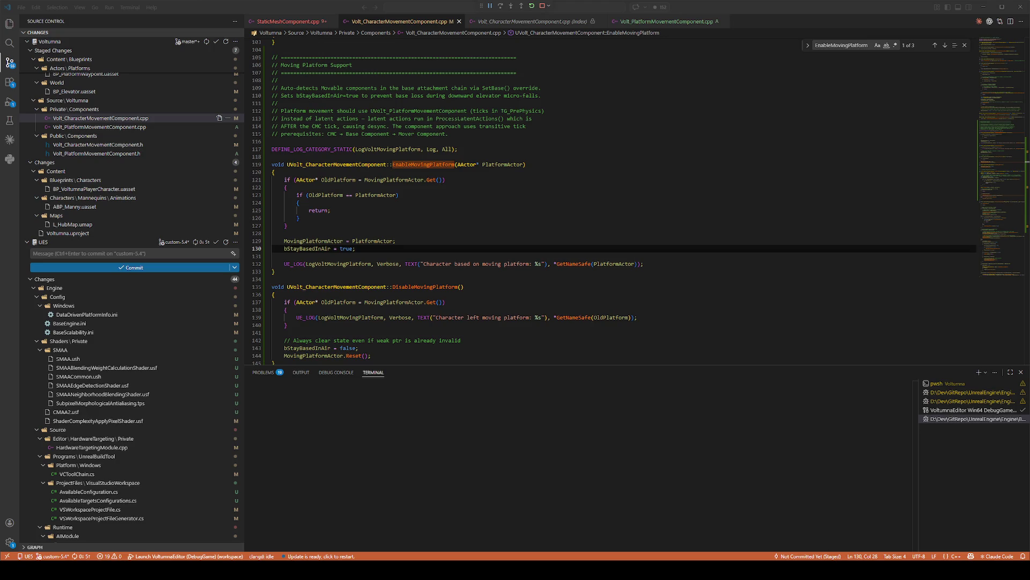
key("alt+Tab")
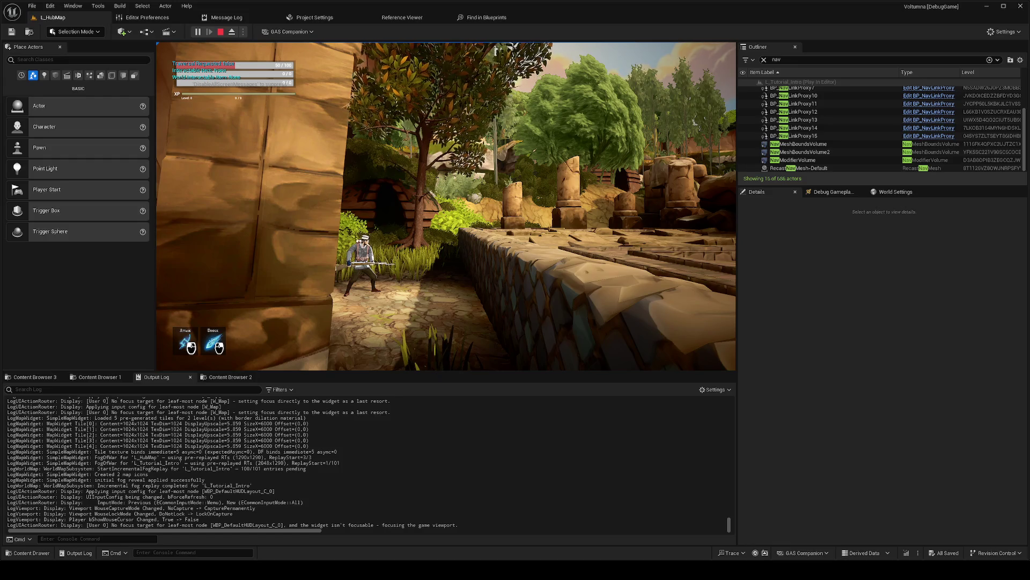